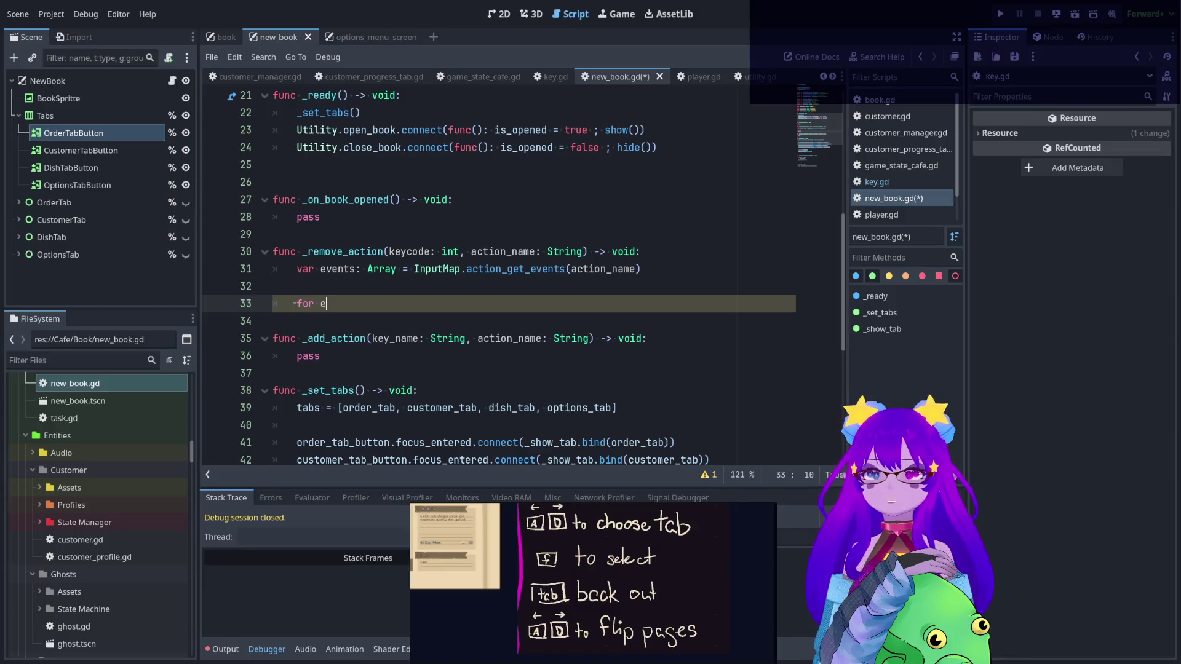
- Write a for loop over events that checks for an InputEventKey with a matching keycode, then breaks
{"action": "type", "text": "vents"}
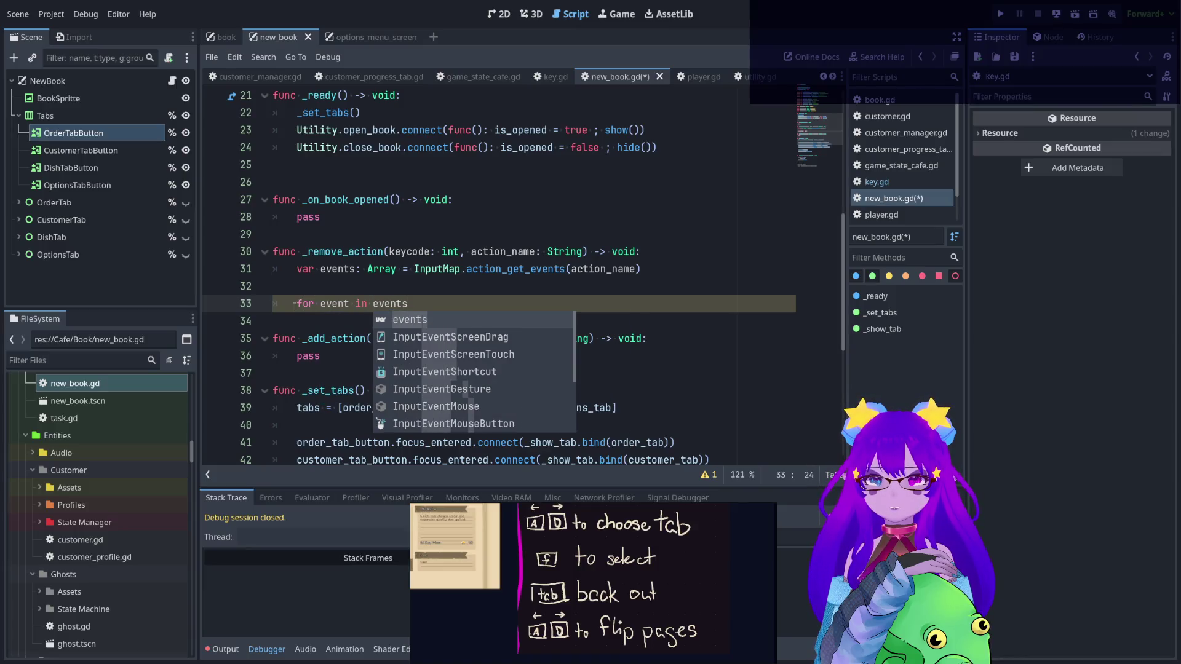
{"action": "type", "text": ":"}
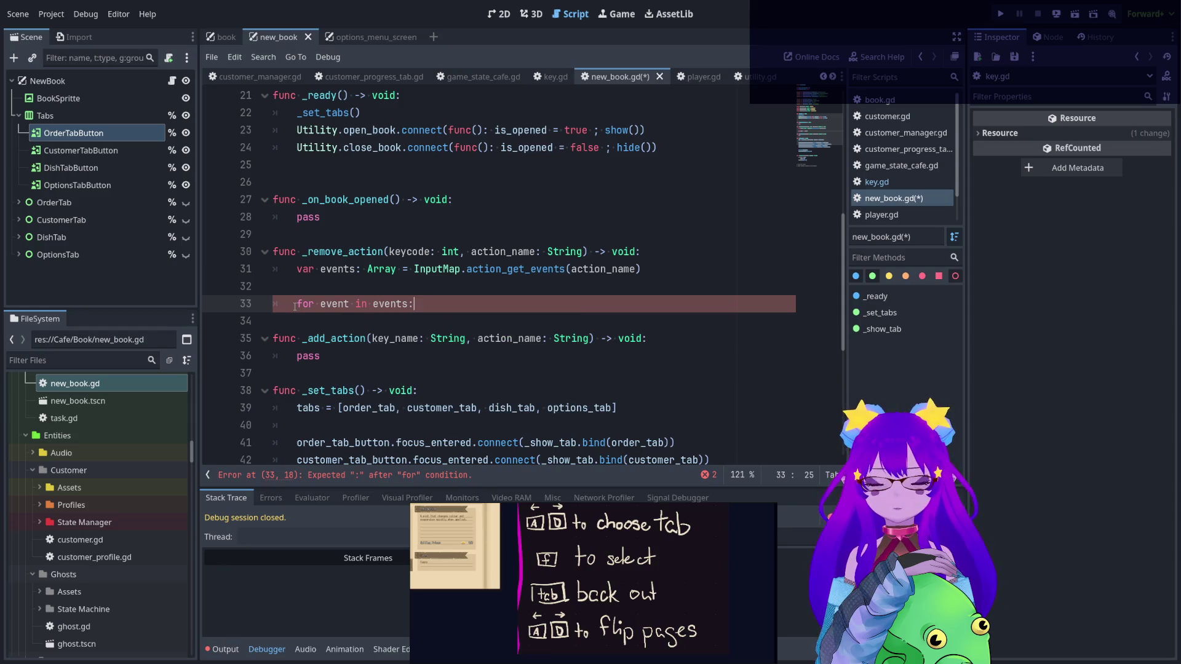
{"action": "key", "text": "Return"}
{"action": "type", "text": "of"}
{"action": "key", "text": "BackSpace"}
{"action": "key", "text": "BackSpace"}
{"action": "type", "text": "if event is "}
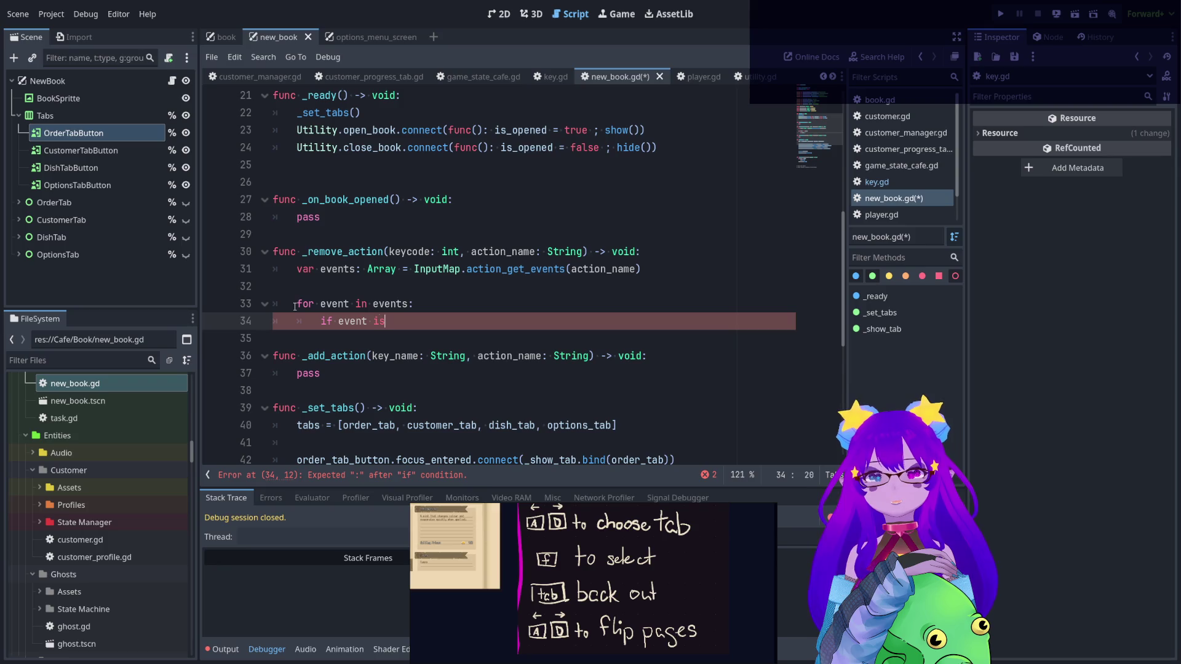
{"action": "type", "text": "I"}
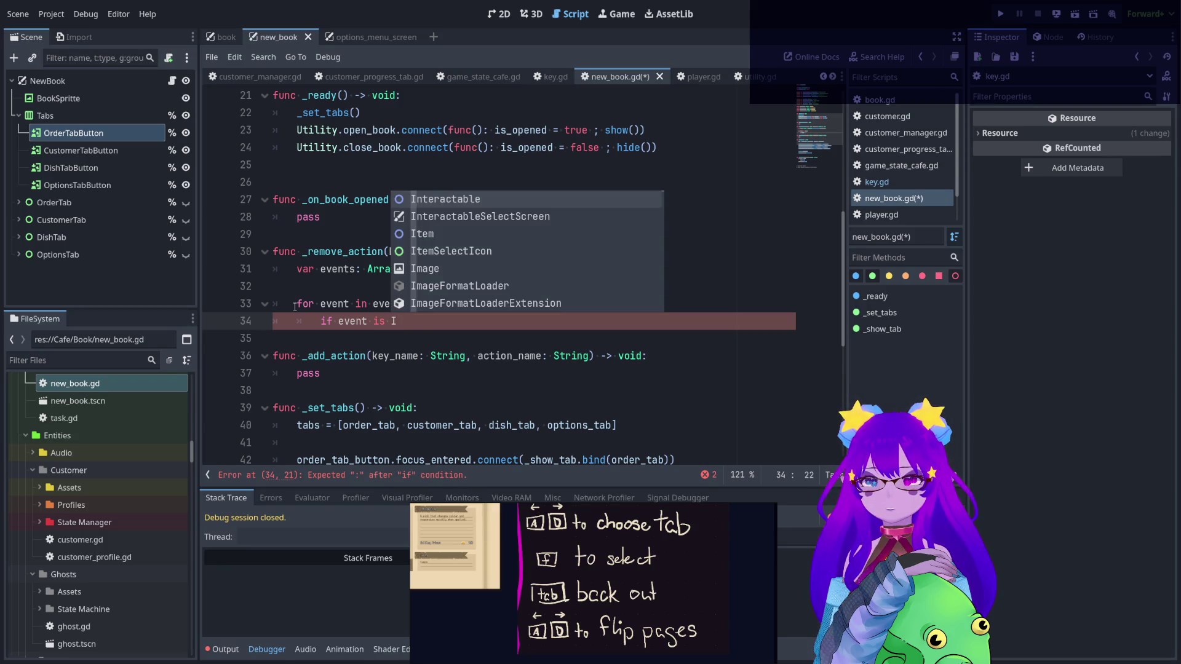
{"action": "type", "text": "nput"}
{"action": "type", "text": "Event"}
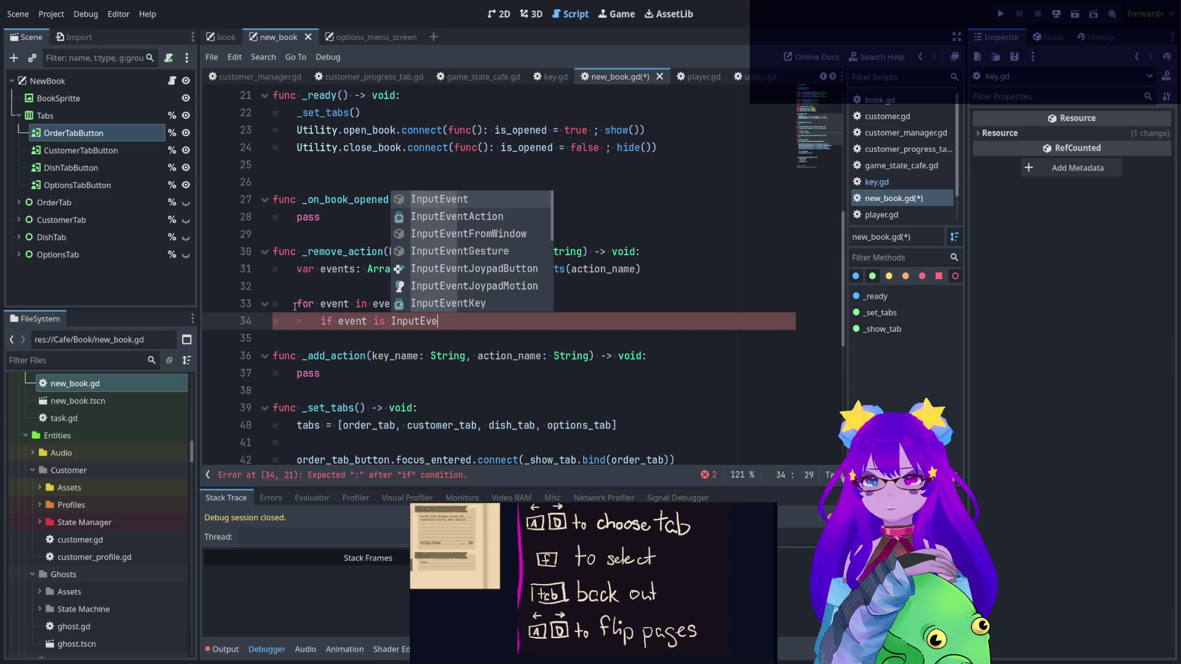
{"action": "key", "text": "Down"}
{"action": "key", "text": "Down"}
{"action": "key", "text": "Down"}
{"action": "key", "text": "Down"}
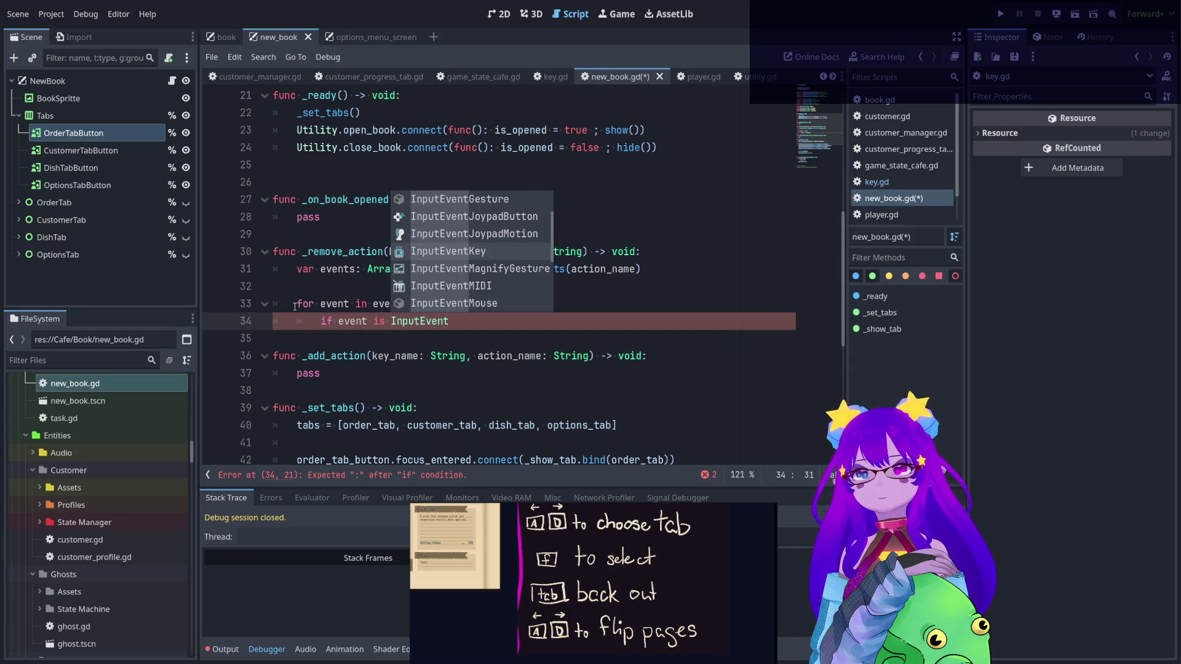
{"action": "key", "text": "Return"}
{"action": "type", "text": "an"}
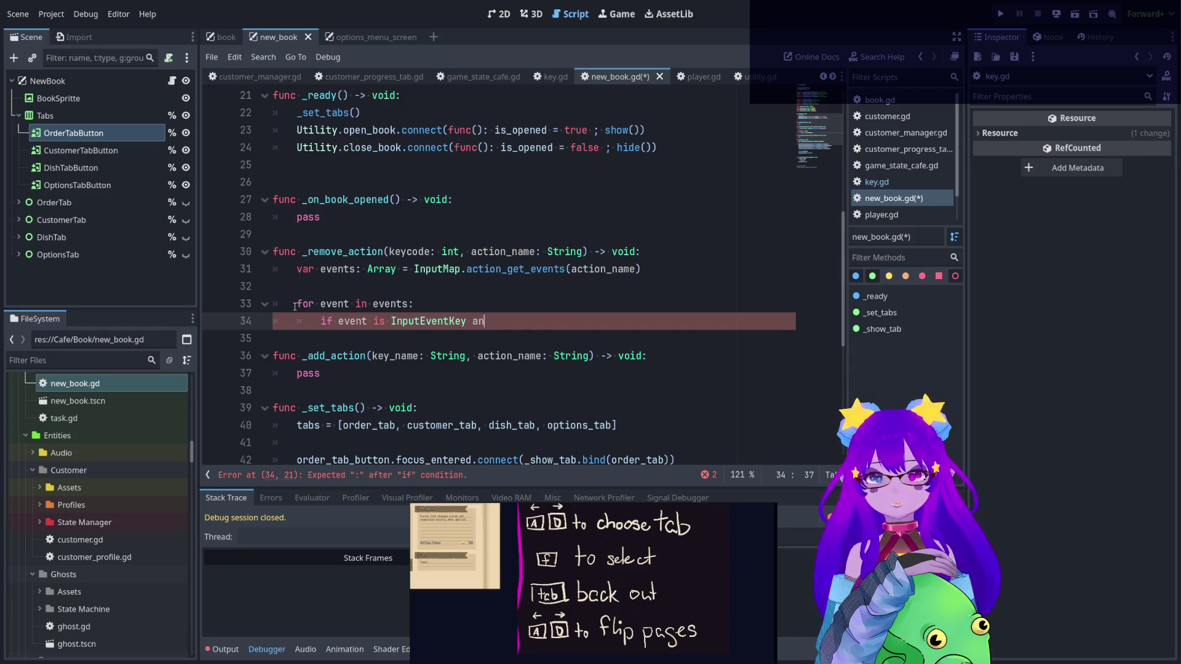
{"action": "type", "text": "d event."}
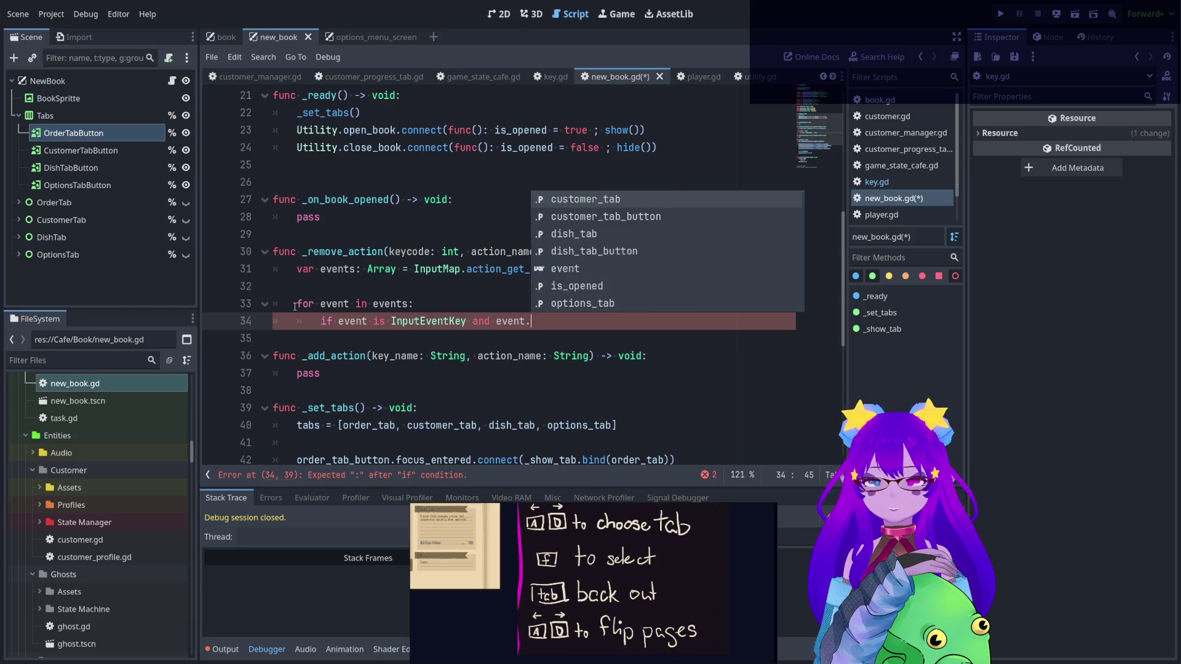
{"action": "type", "text": "keyc"}
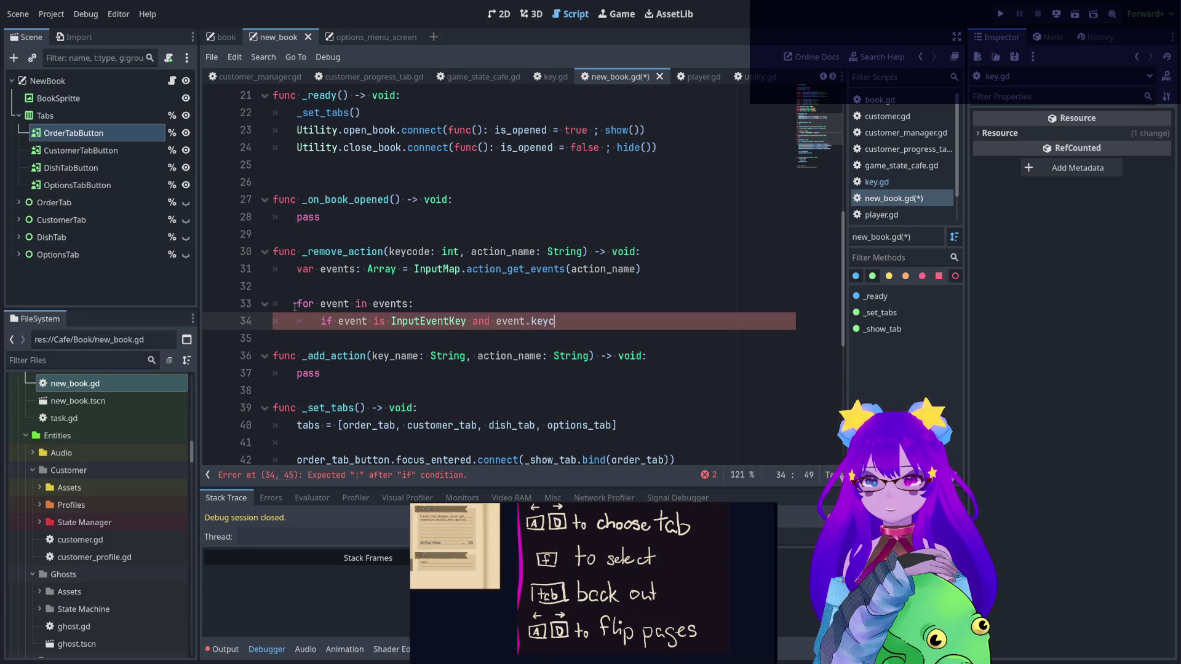
{"action": "type", "text": "ode == "}
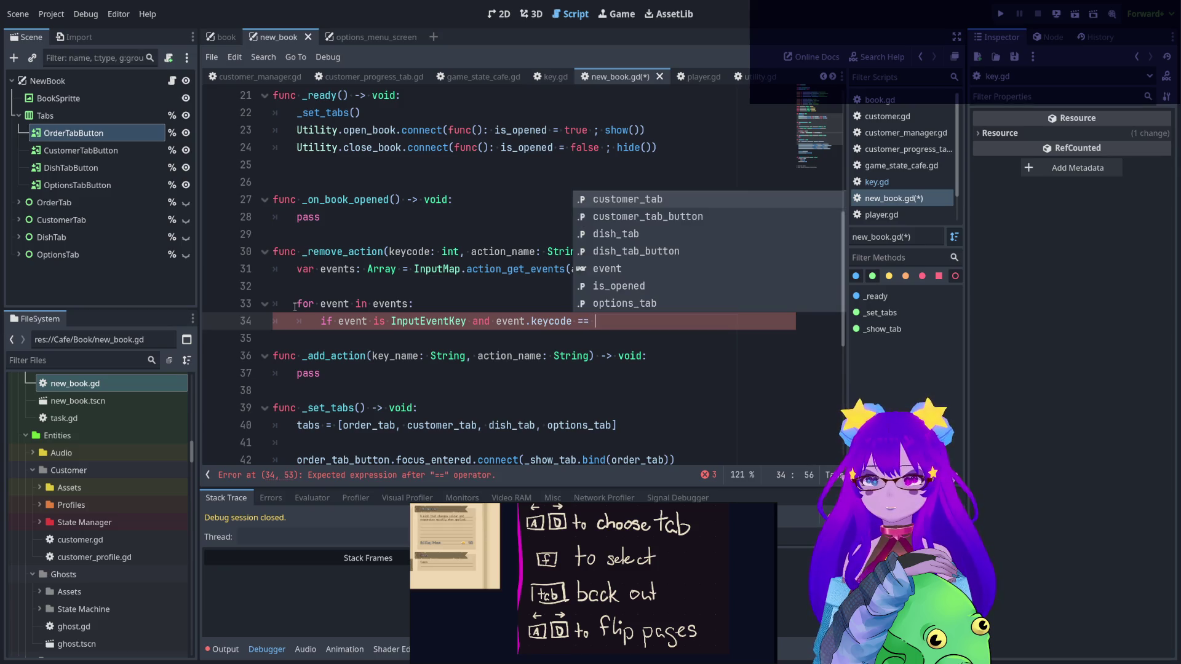
{"action": "type", "text": "keycode:"}
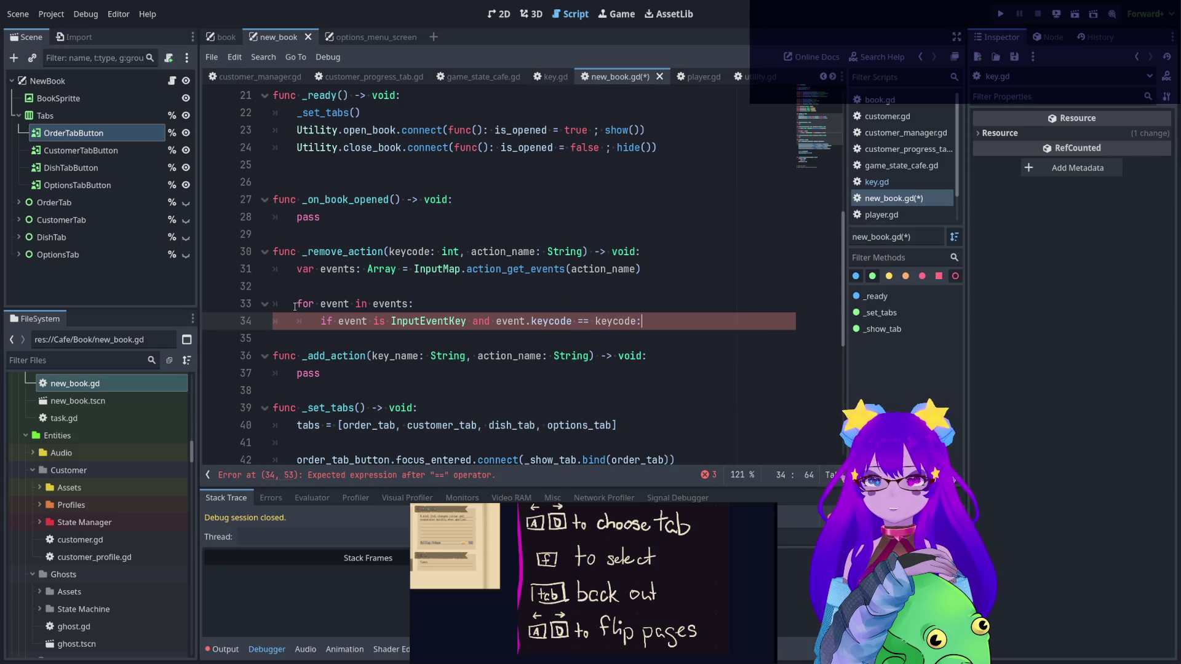
{"action": "key", "text": "Return"}
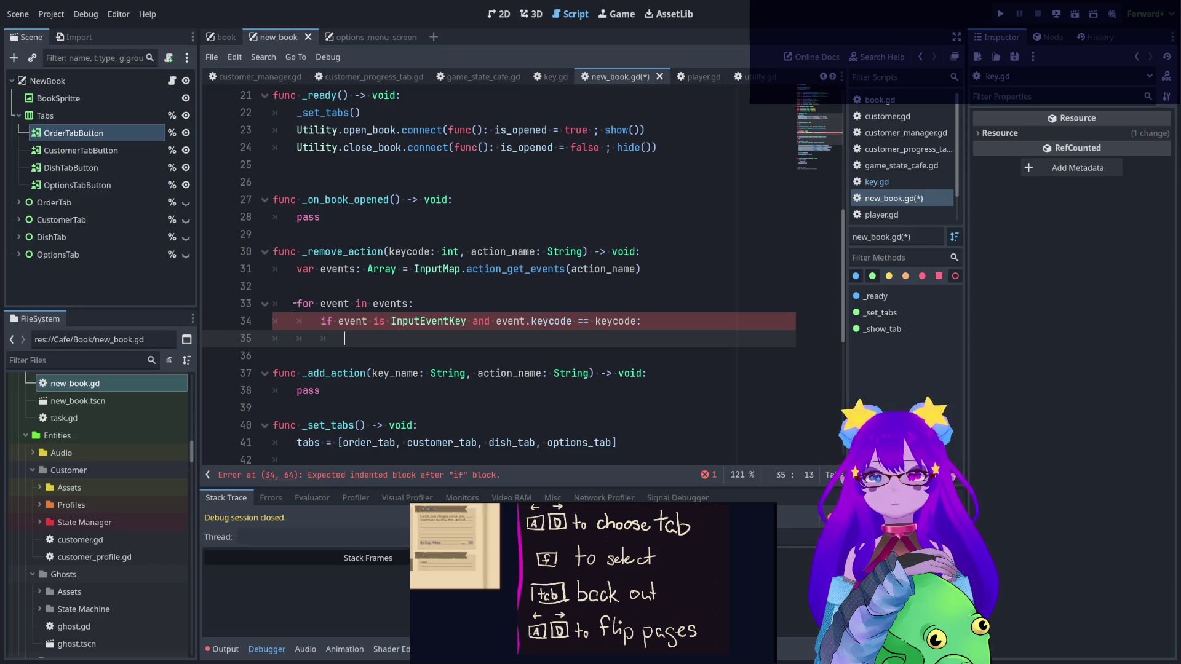
{"action": "key", "text": "Return"}
{"action": "type", "text": "break"}
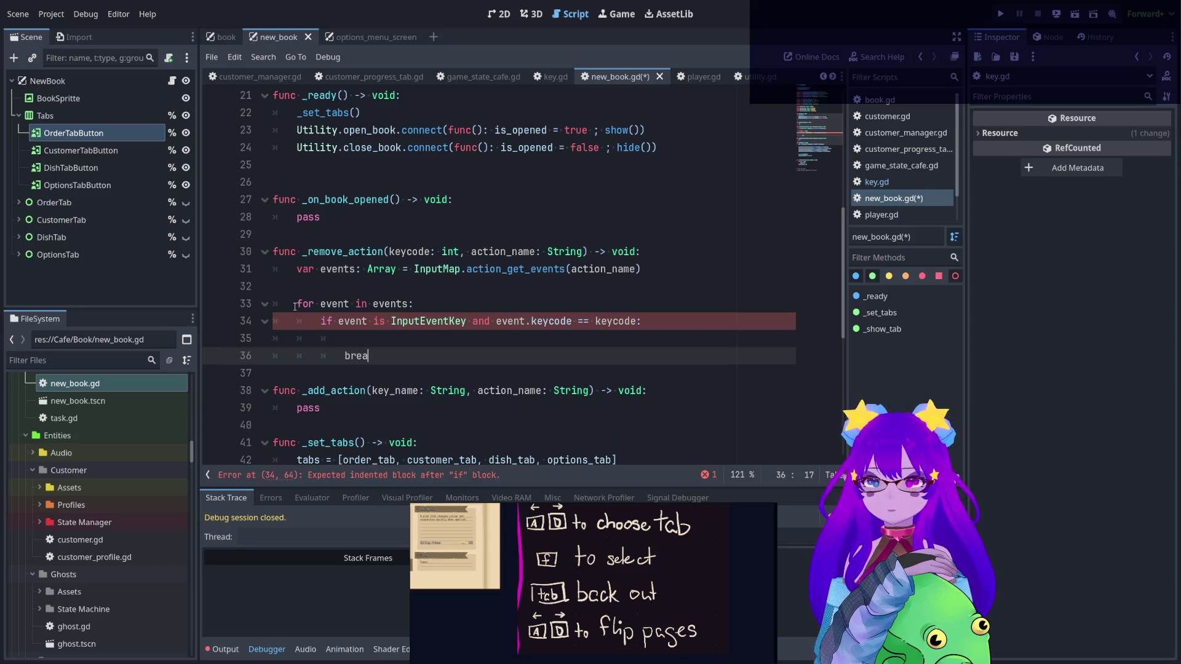
- Add InputMap.action_erase_event(action_name, event) before the break and save new_book.gd
{"action": "key", "text": "Up"}
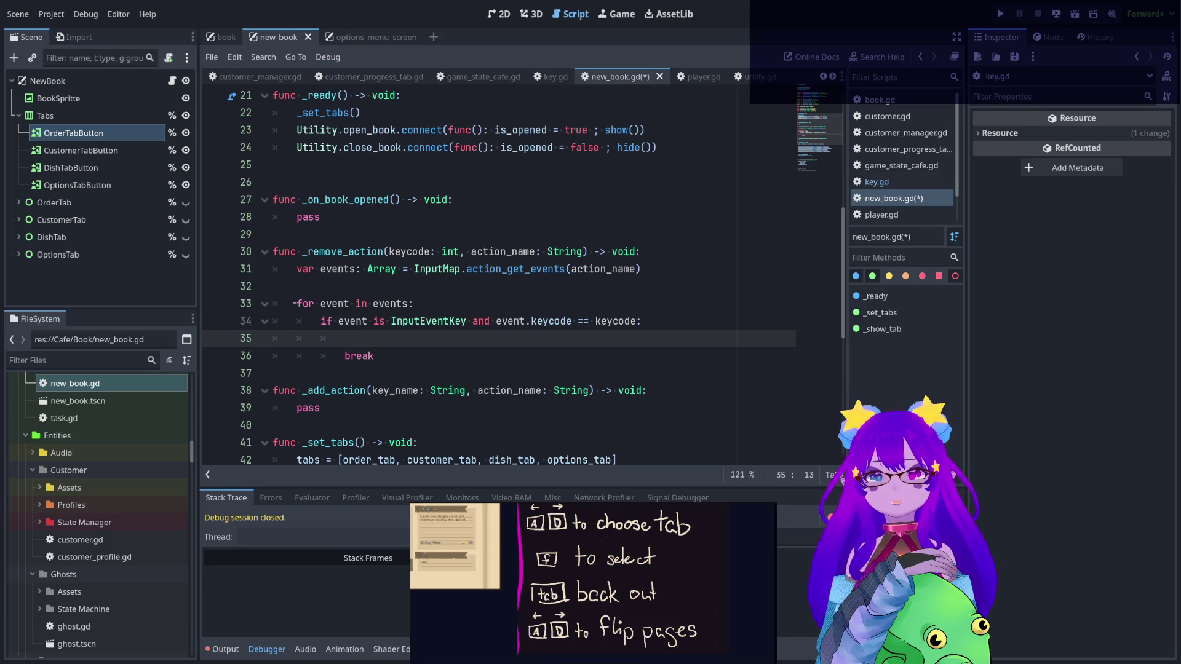
{"action": "type", "text": "Input"}
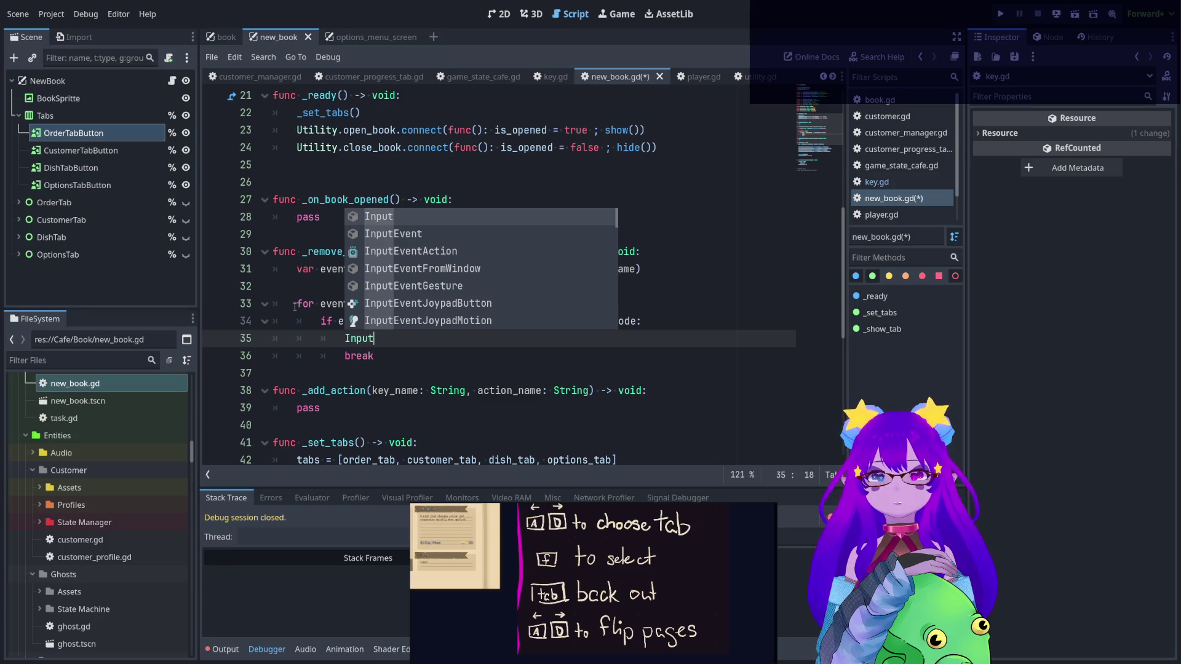
{"action": "type", "text": "Map."}
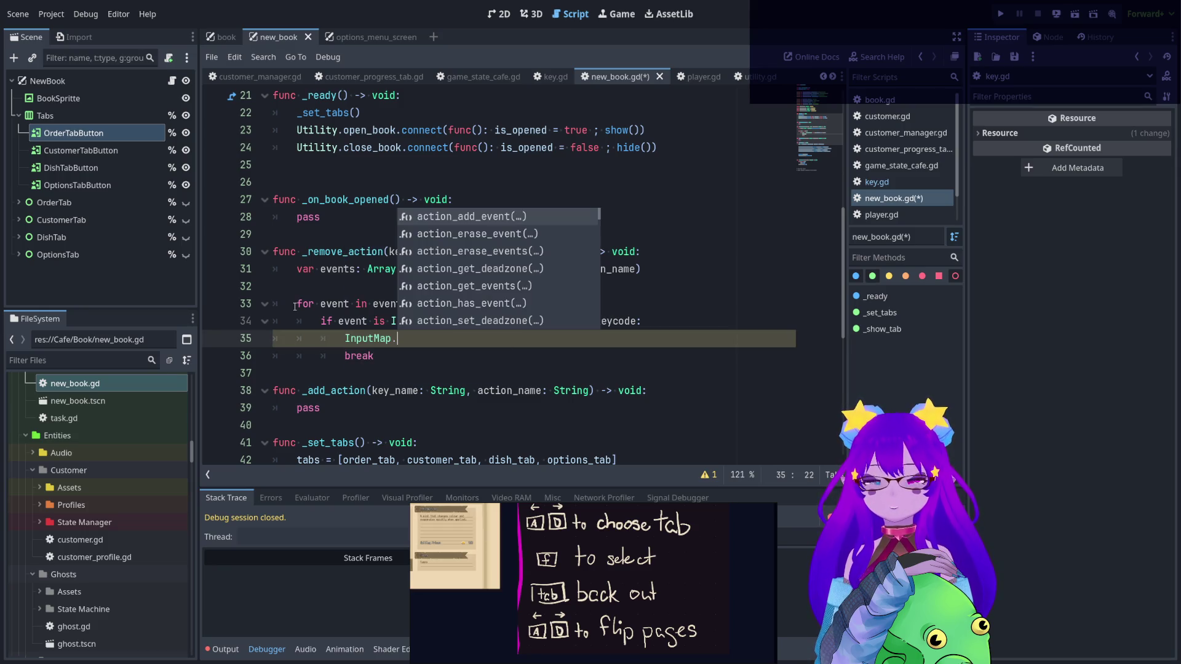
{"action": "type", "text": "action"}
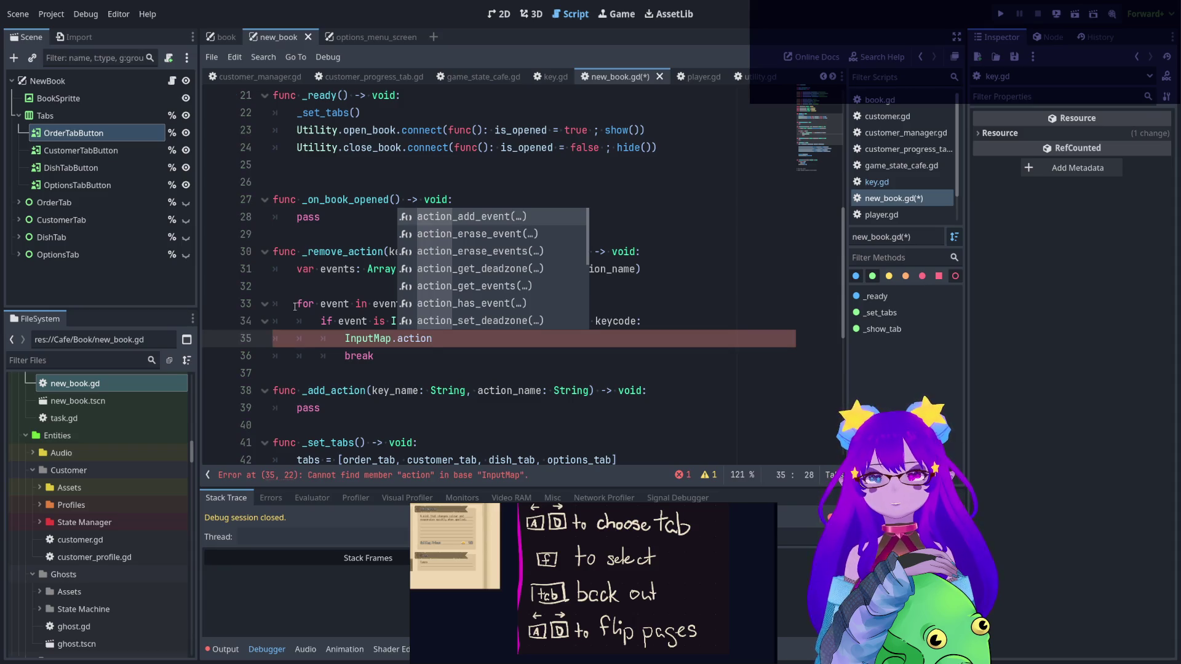
{"action": "key", "text": "Down"}
{"action": "key", "text": "Return"}
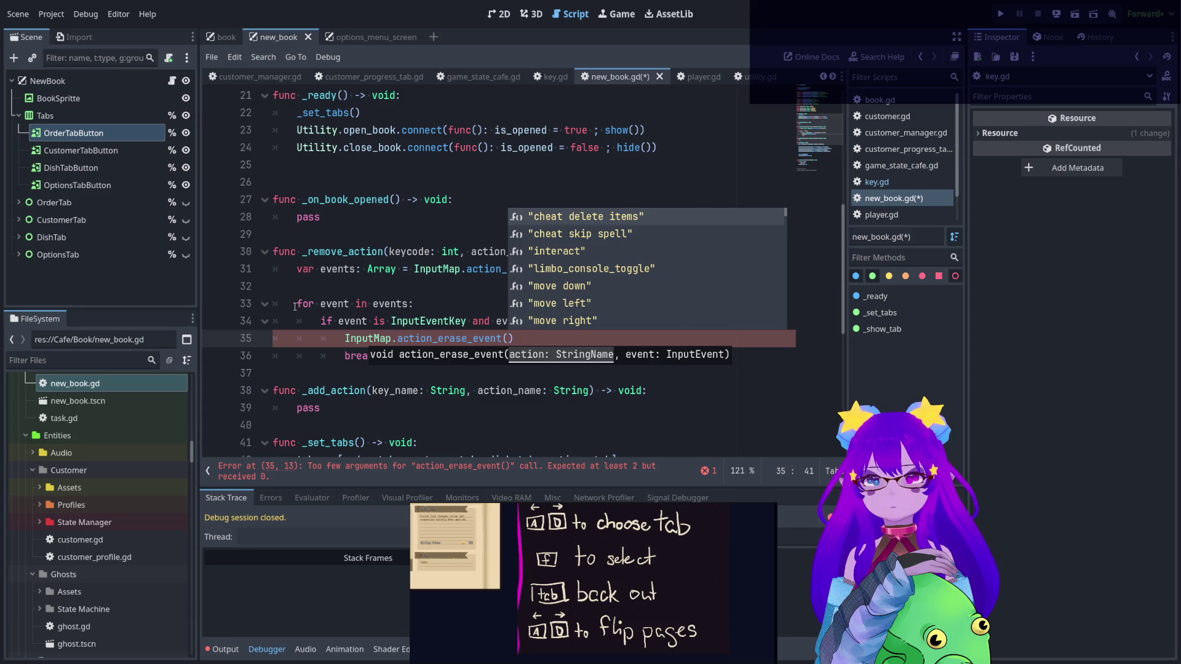
{"action": "type", "text": "ac"}
{"action": "key", "text": "Return"}
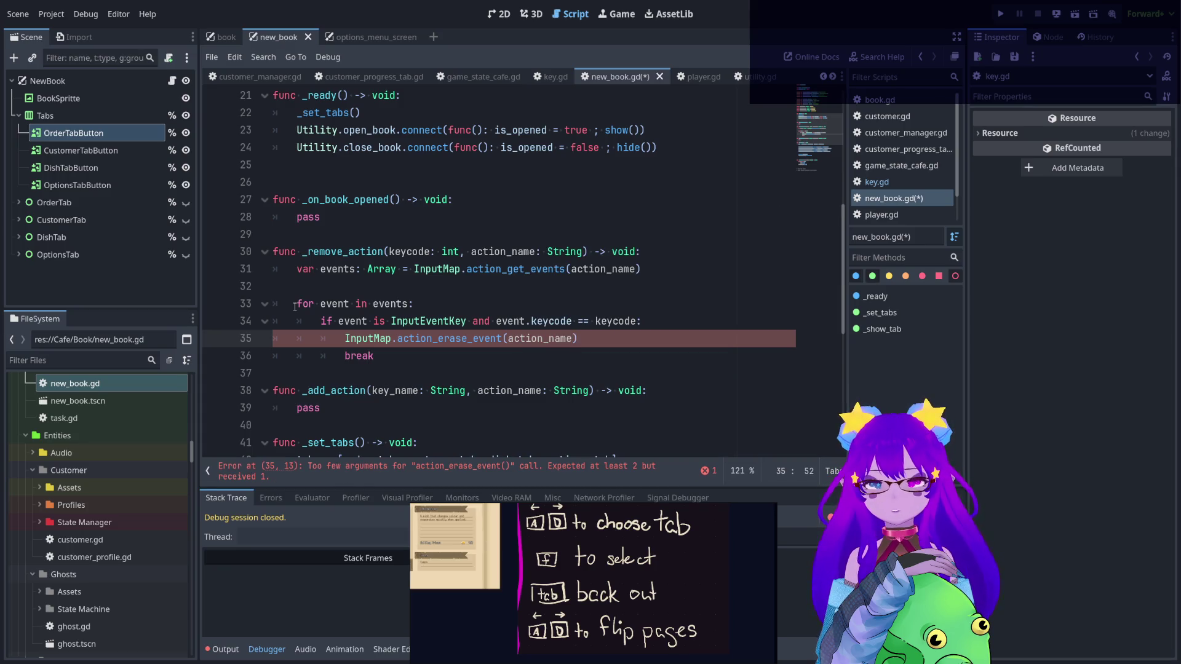
{"action": "type", "text": ", event"}
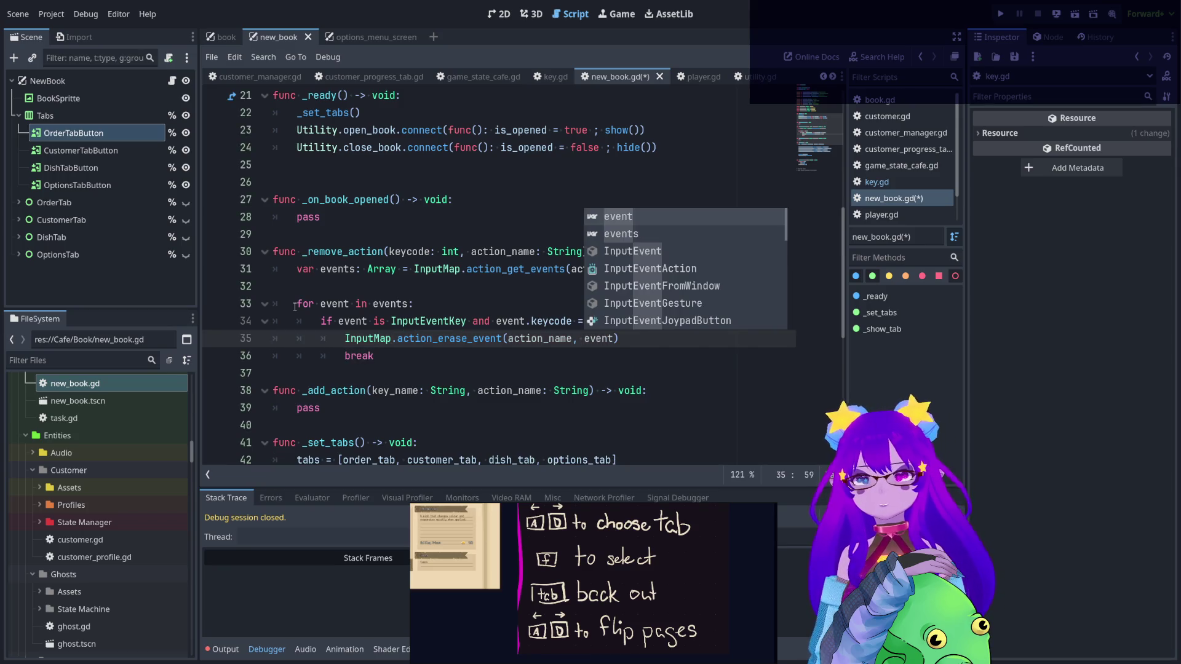
{"action": "left_click", "coordinate": [332, 356]}
{"action": "key", "text": "ctrl+s"}
{"action": "scroll", "coordinate": [332, 355], "scroll_direction": "down", "scroll_amount": 1}
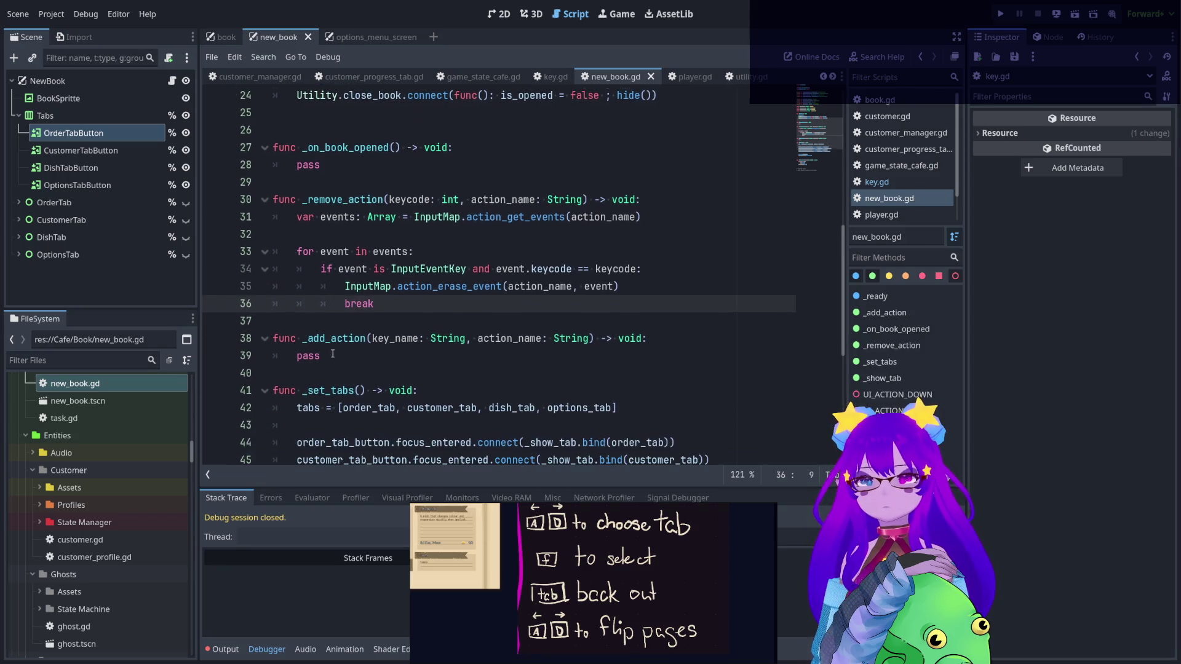
- Replace _add_action's key_name: String parameter with keycode: int, copied from _remove_action's signature
{"action": "left_click_drag", "start_coordinate": [373, 305], "coordinate": [246, 199]}
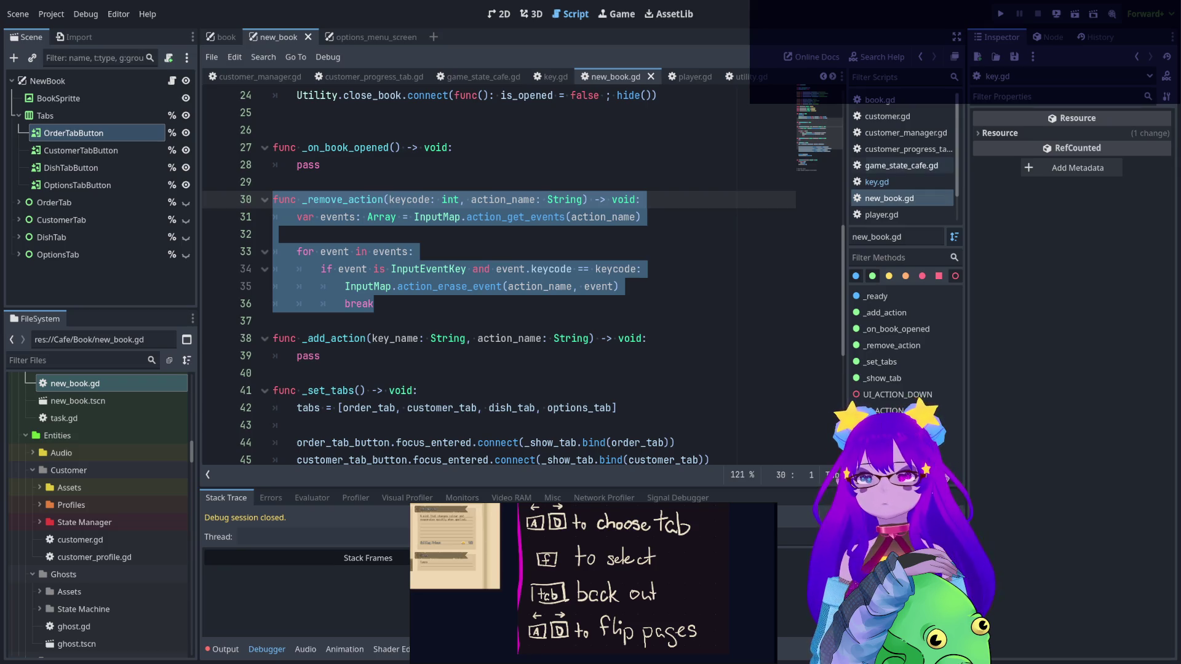
{"action": "left_click", "coordinate": [577, 268]}
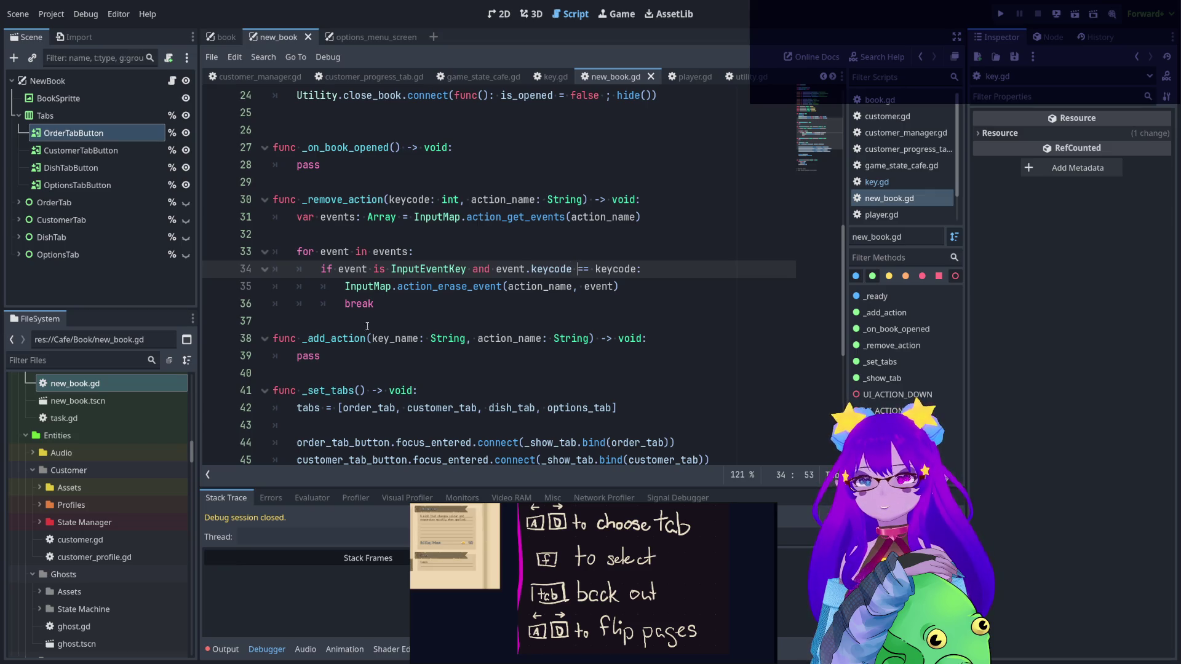
{"action": "double_click", "coordinate": [317, 356]}
{"action": "left_click_drag", "start_coordinate": [466, 199], "coordinate": [389, 199]}
{"action": "key", "text": "ctrl+c"}
{"action": "left_click_drag", "start_coordinate": [471, 338], "coordinate": [372, 338]}
{"action": "key", "text": "ctrl+v"}
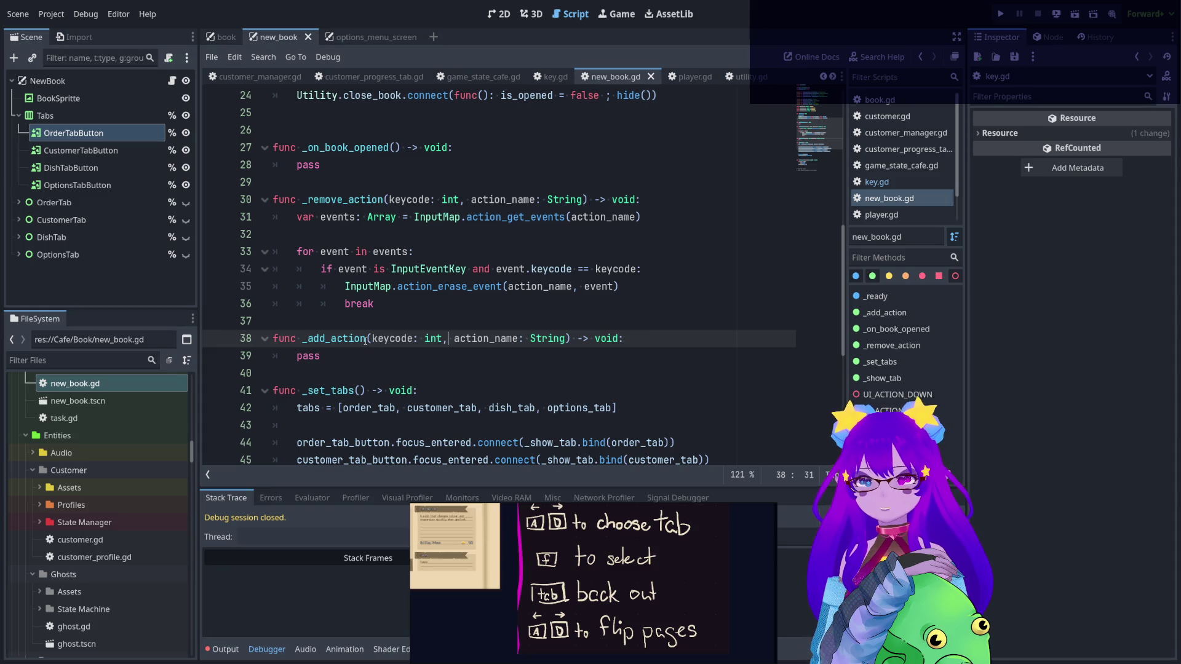
{"action": "double_click", "coordinate": [368, 286]}
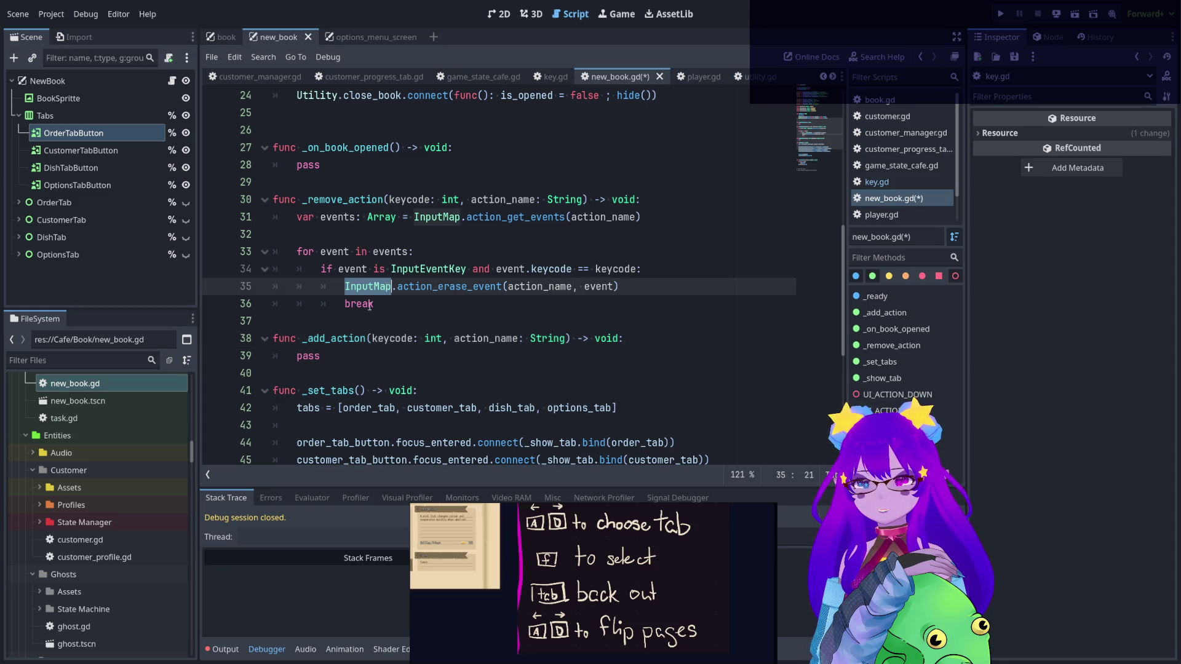
- Replace pass in _add_action with an InputMap.action_add_event() call, correcting the Inputmap capitalisation
{"action": "double_click", "coordinate": [307, 355]}
{"action": "type", "text": "Input"}
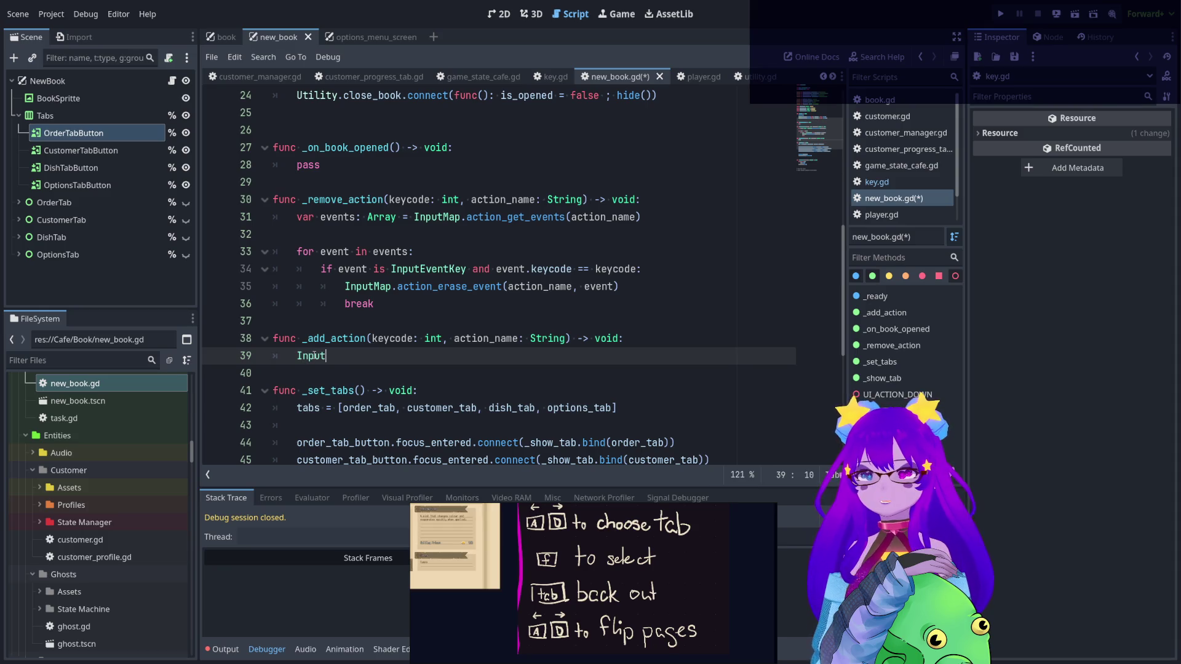
{"action": "type", "text": "map."}
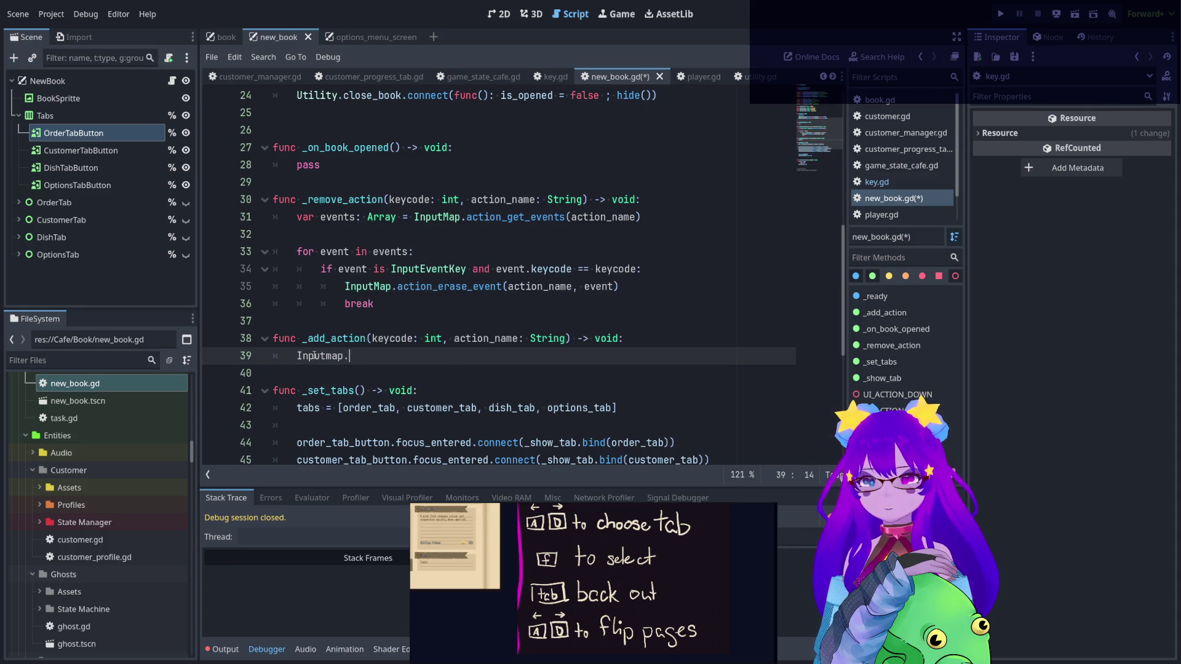
{"action": "type", "text": "action_"}
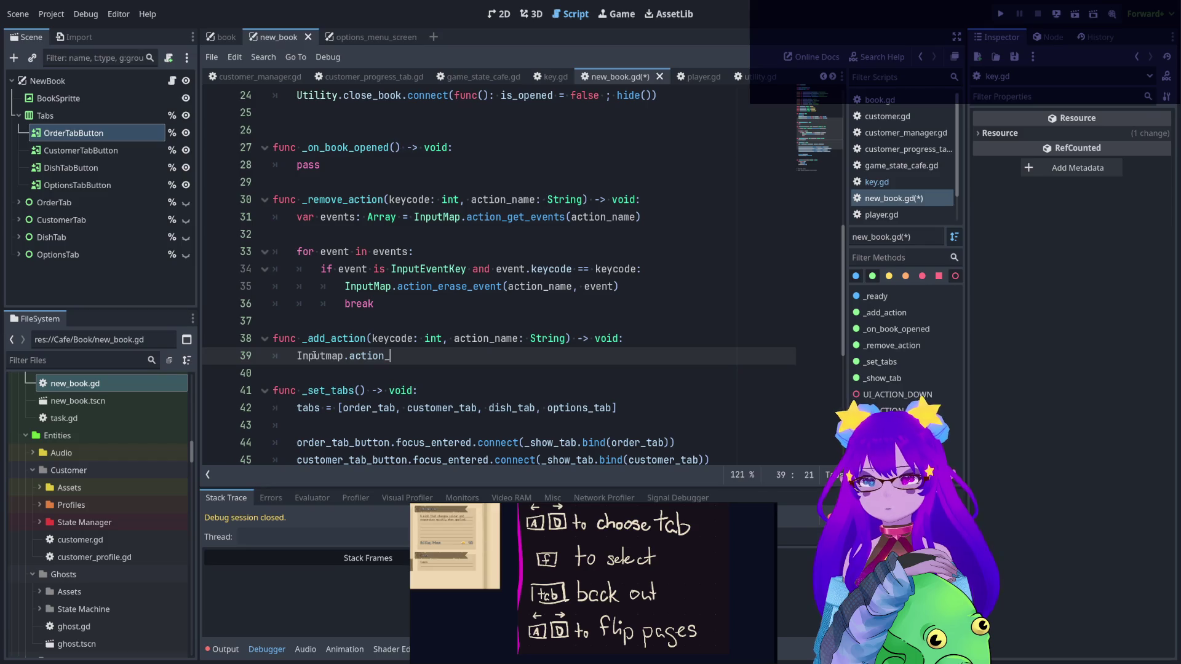
{"action": "type", "text": "add_"}
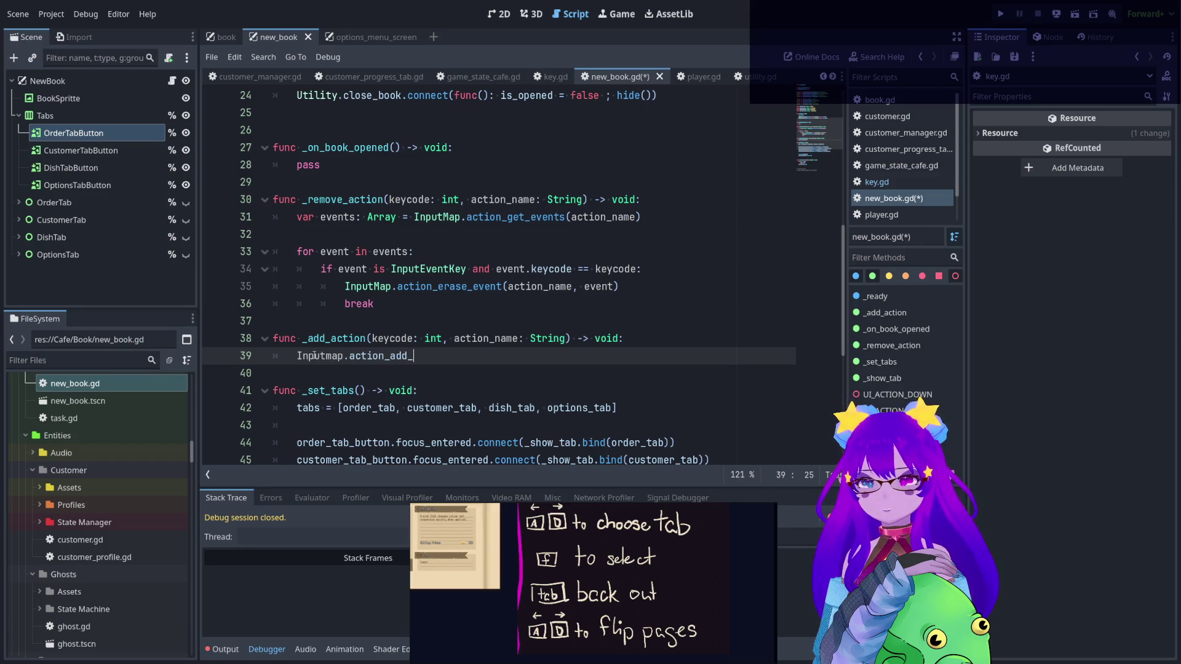
{"action": "type", "text": "eve"}
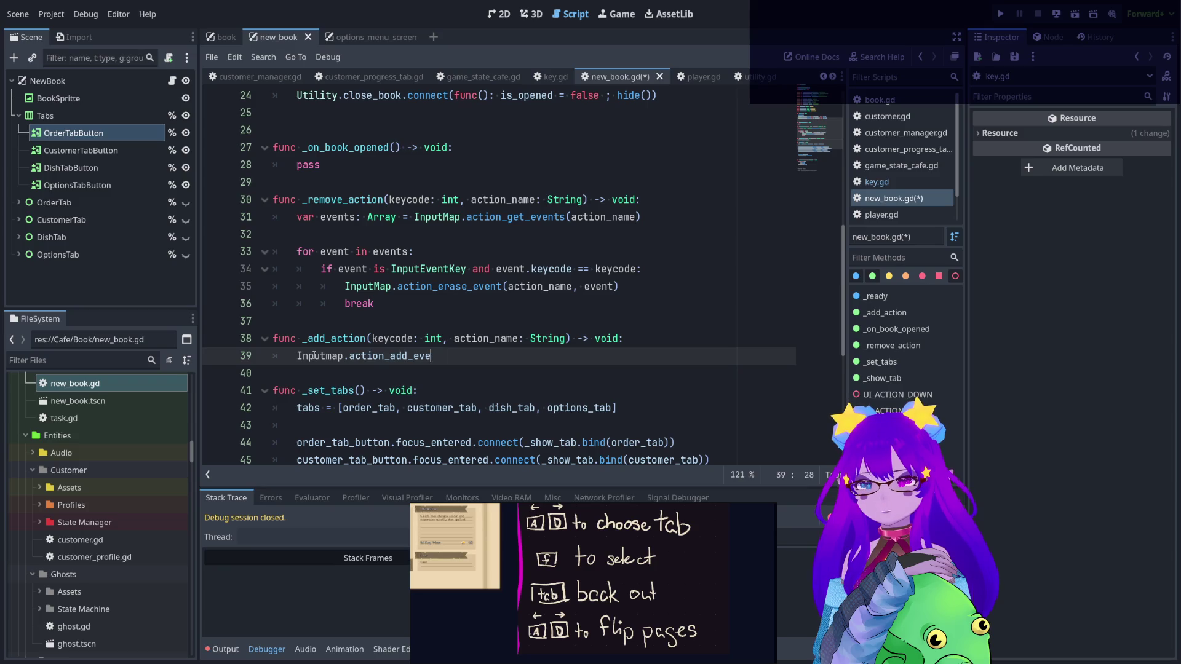
{"action": "type", "text": "nt("}
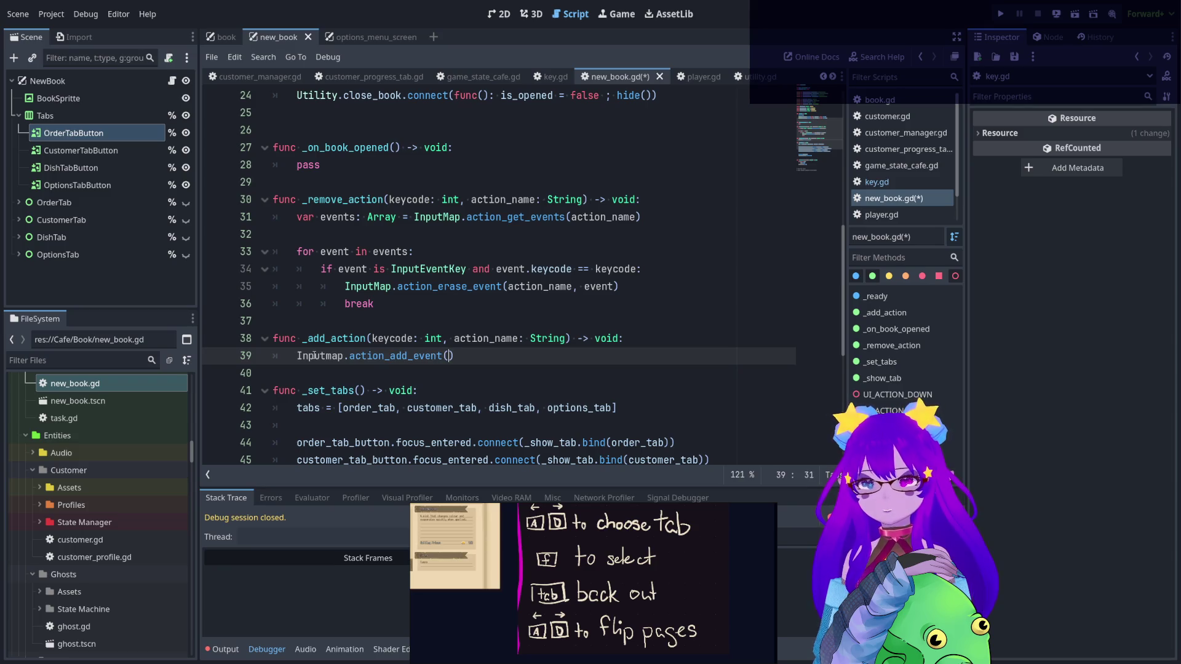
{"action": "left_click", "coordinate": [385, 356]}
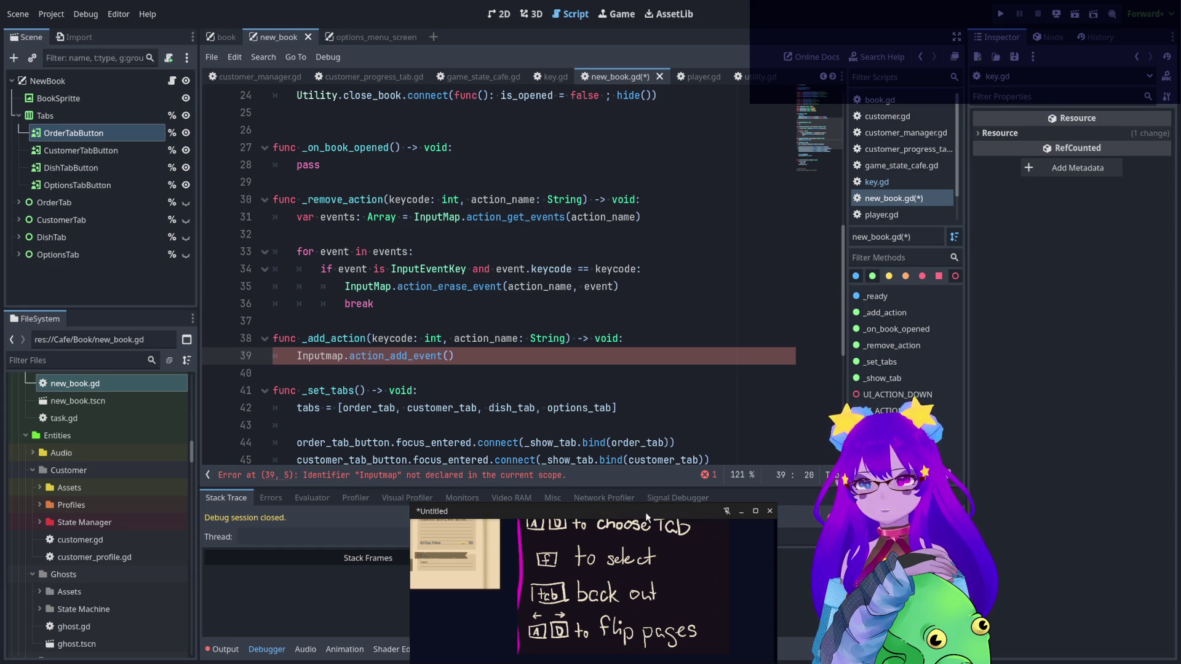
{"action": "double_click", "coordinate": [368, 286]}
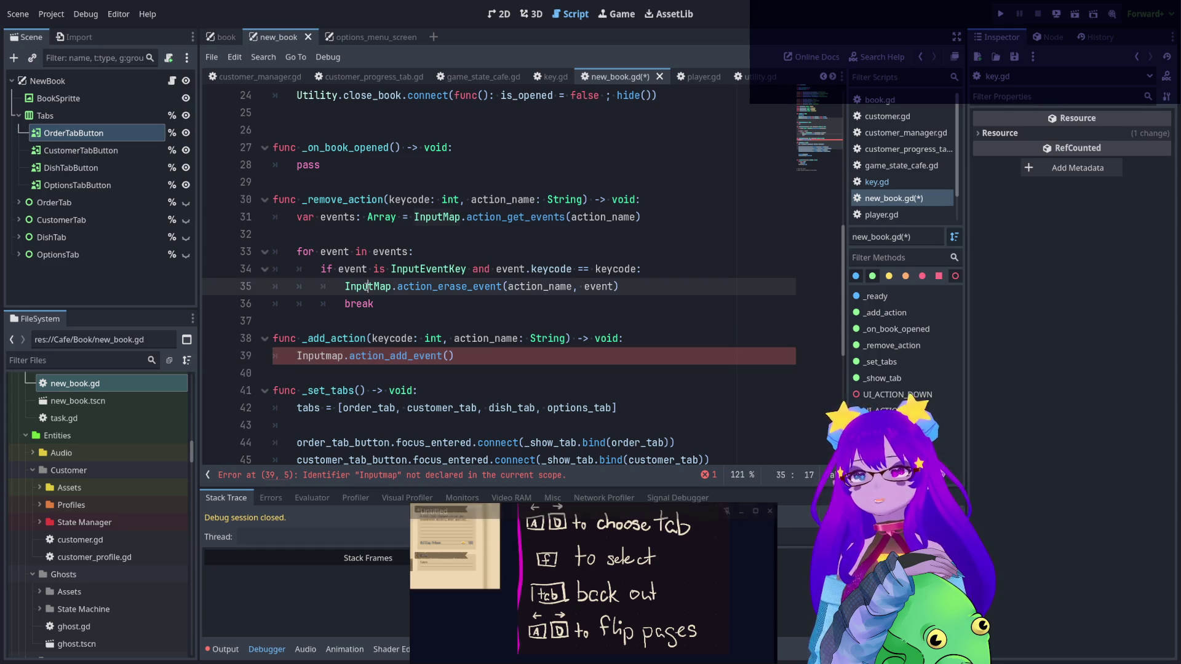
{"action": "left_click", "coordinate": [321, 357]}
{"action": "double_click", "coordinate": [321, 356]}
{"action": "type", "text": "InputMap"}
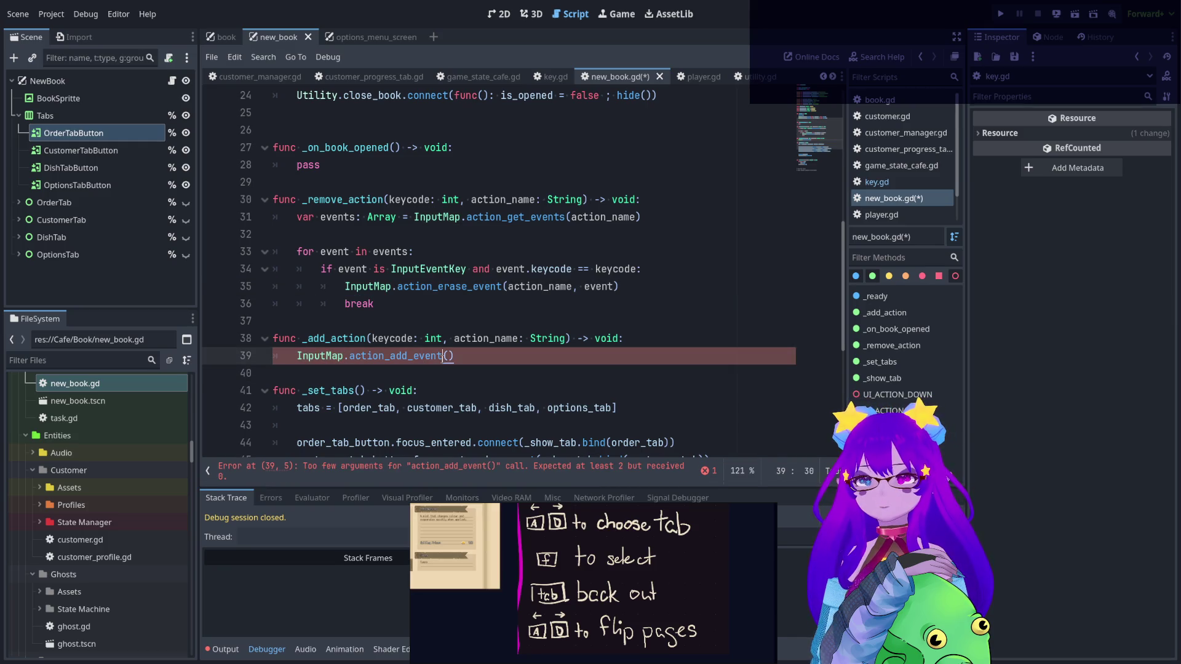
{"action": "left_click_drag", "start_coordinate": [455, 356], "coordinate": [345, 357]}
{"action": "type", "text": ".acti"}
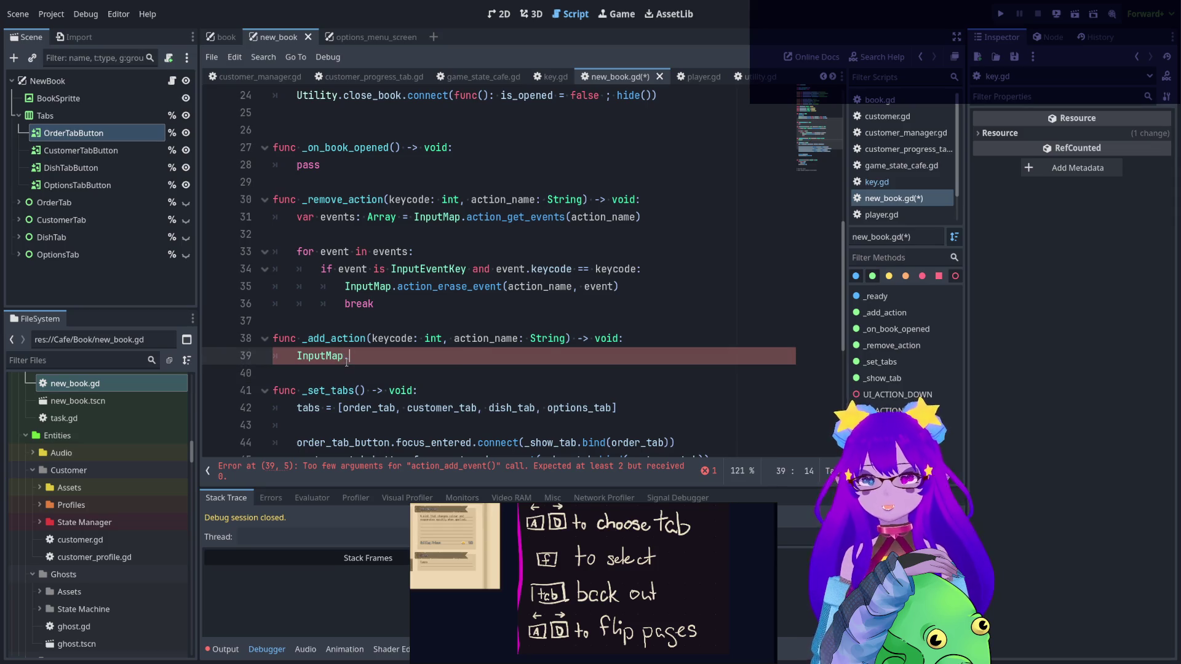
{"action": "key", "text": "Return"}
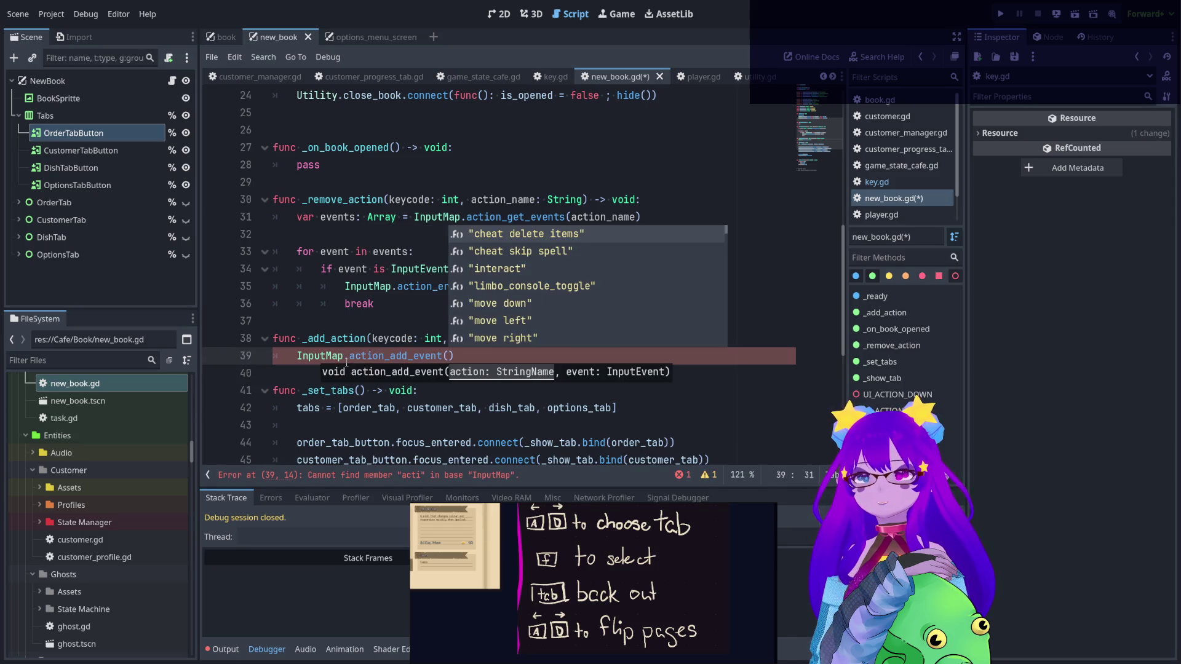
- Insert action_name followed by a comma as the call's first argument
{"action": "left_click", "coordinate": [391, 304]}
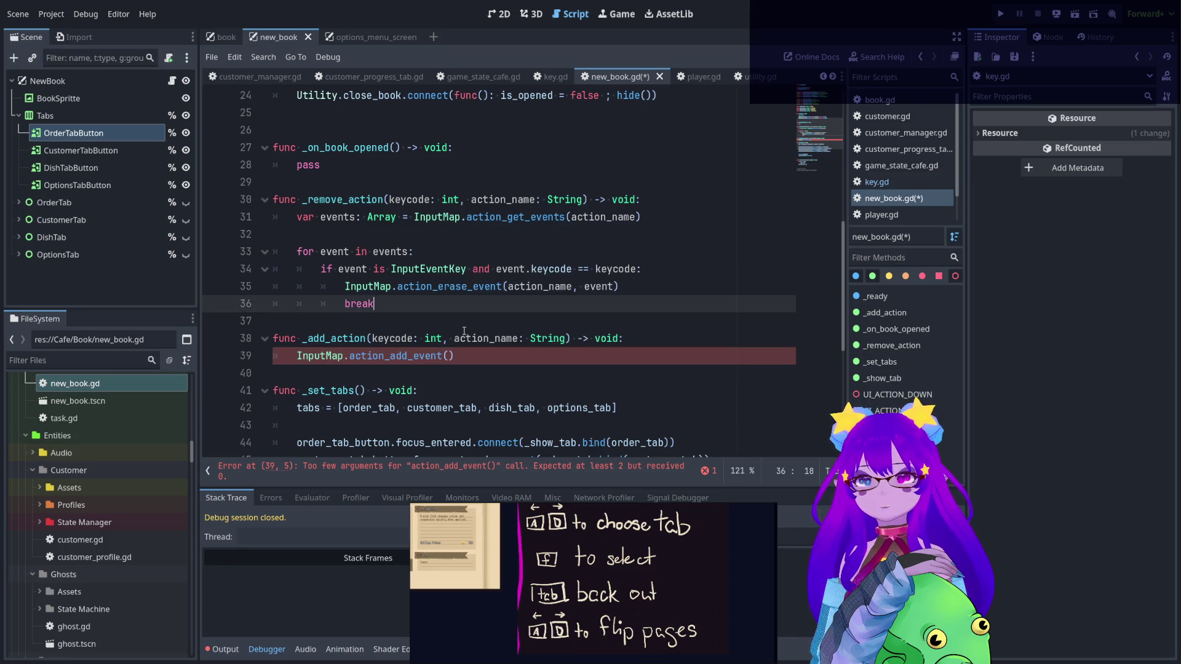
{"action": "left_click", "coordinate": [448, 356]}
{"action": "left_click", "coordinate": [486, 338]}
{"action": "left_click", "coordinate": [448, 356]}
{"action": "type", "text": "action_name"}
{"action": "type", "text": ","}
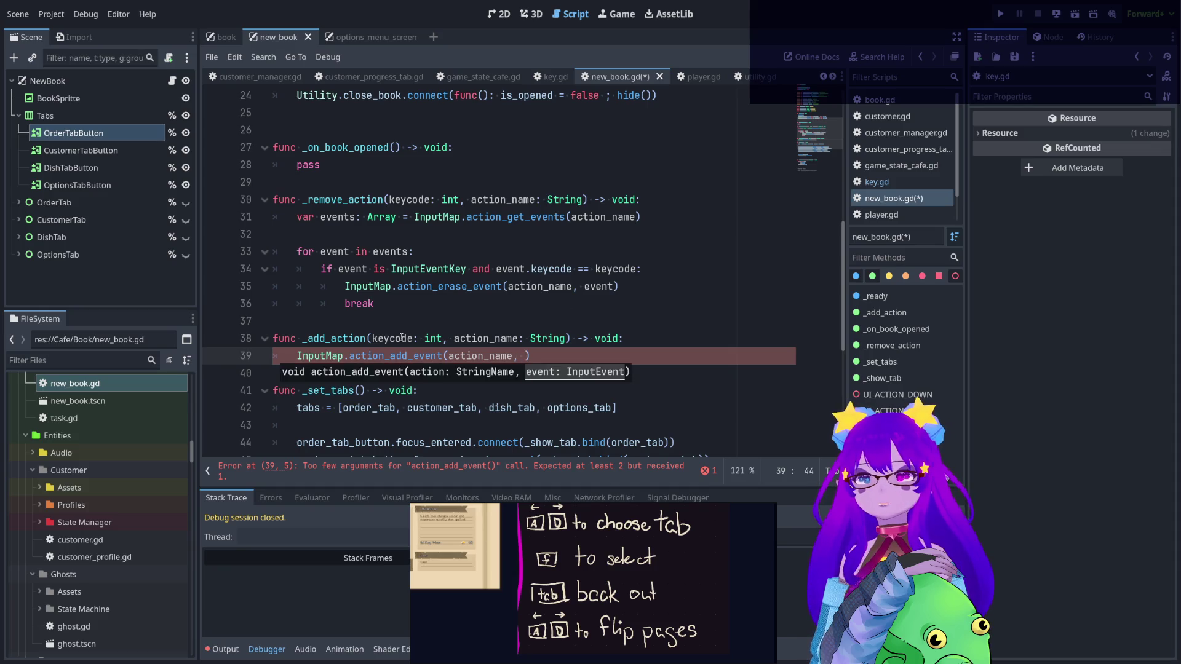
{"action": "double_click", "coordinate": [392, 338]}
{"action": "left_click", "coordinate": [410, 357]}
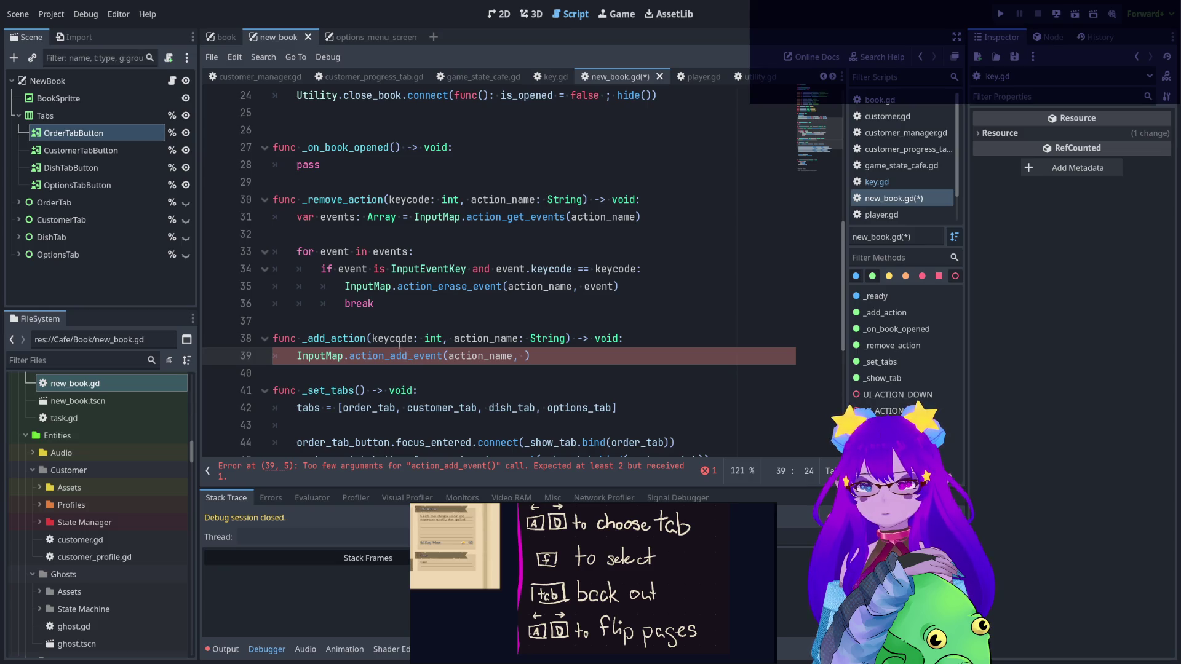
{"action": "double_click", "coordinate": [399, 342]}
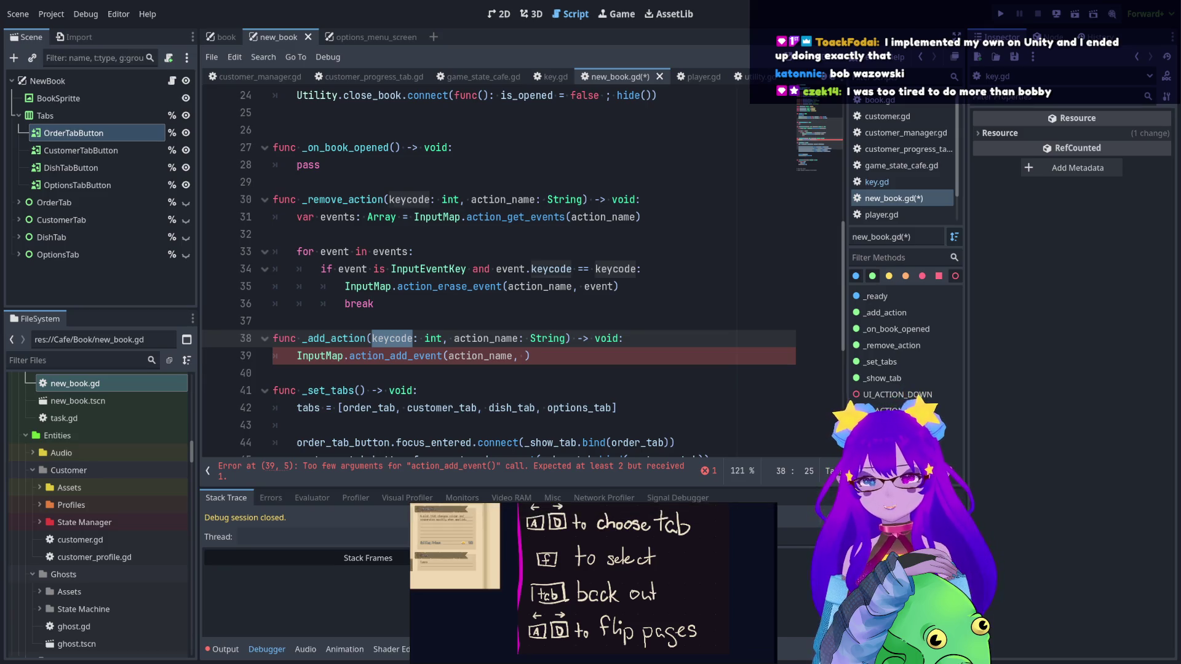
{"action": "left_click", "coordinate": [550, 350]}
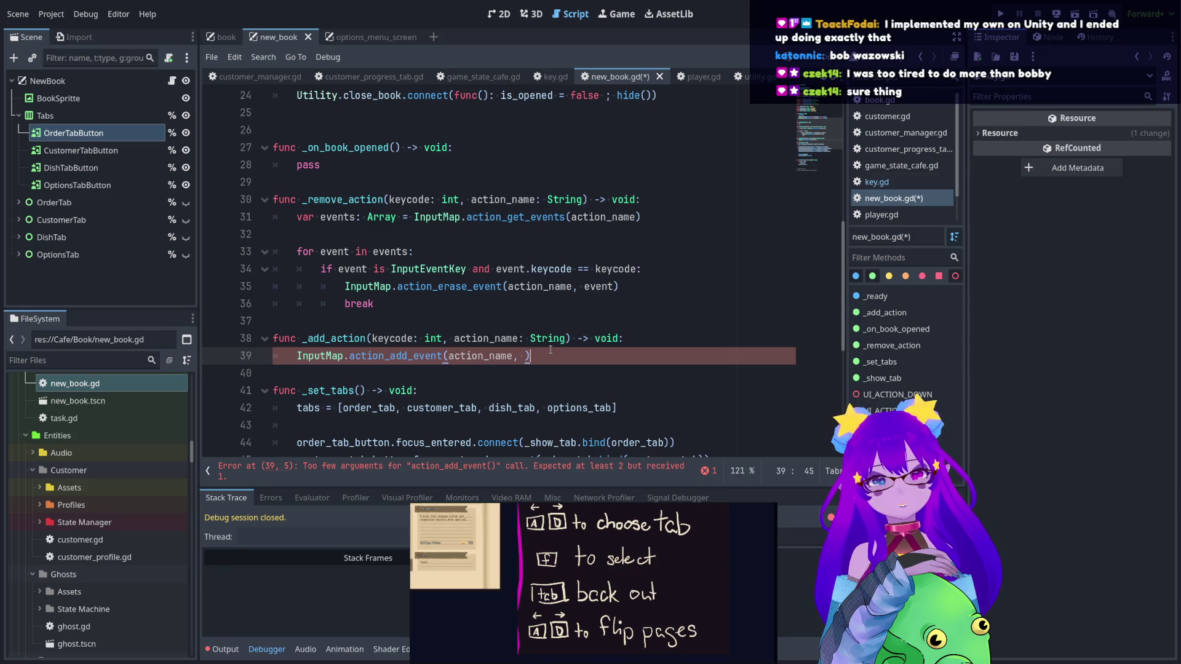
{"action": "left_click_drag", "start_coordinate": [530, 356], "coordinate": [274, 357]}
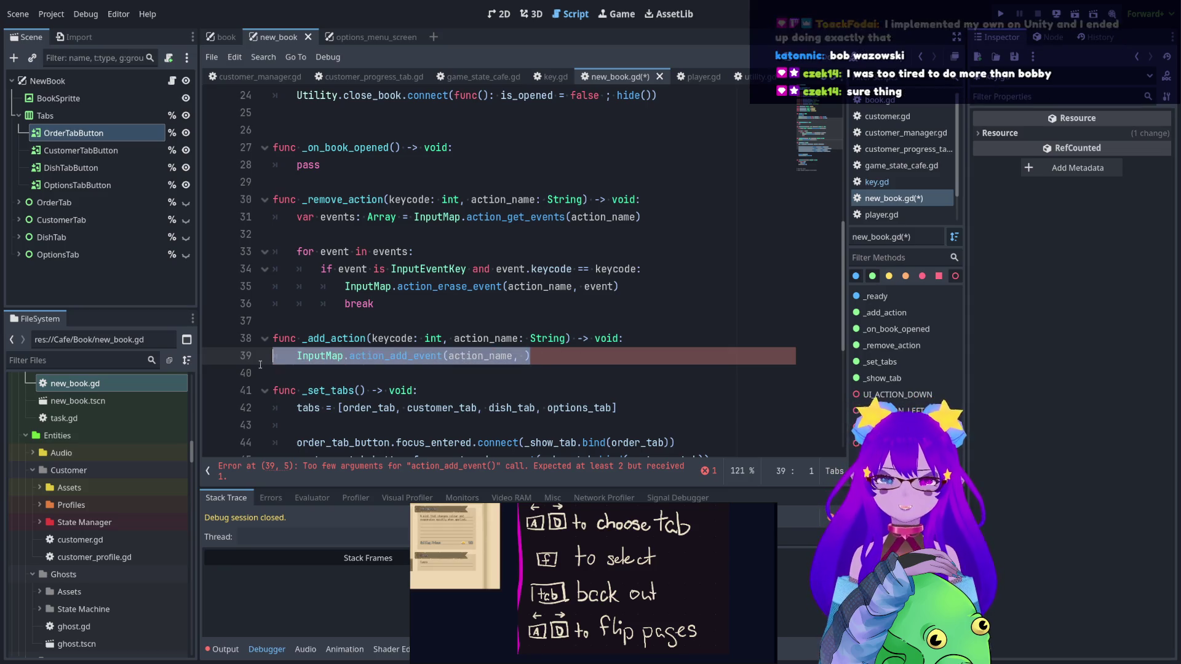
{"action": "left_click", "coordinate": [625, 339]}
- Comment out the InputMap call and declare var event: InputEventKey = InputEventKey.new() above it
{"action": "key", "text": "Return"}
{"action": "key", "text": "Down"}
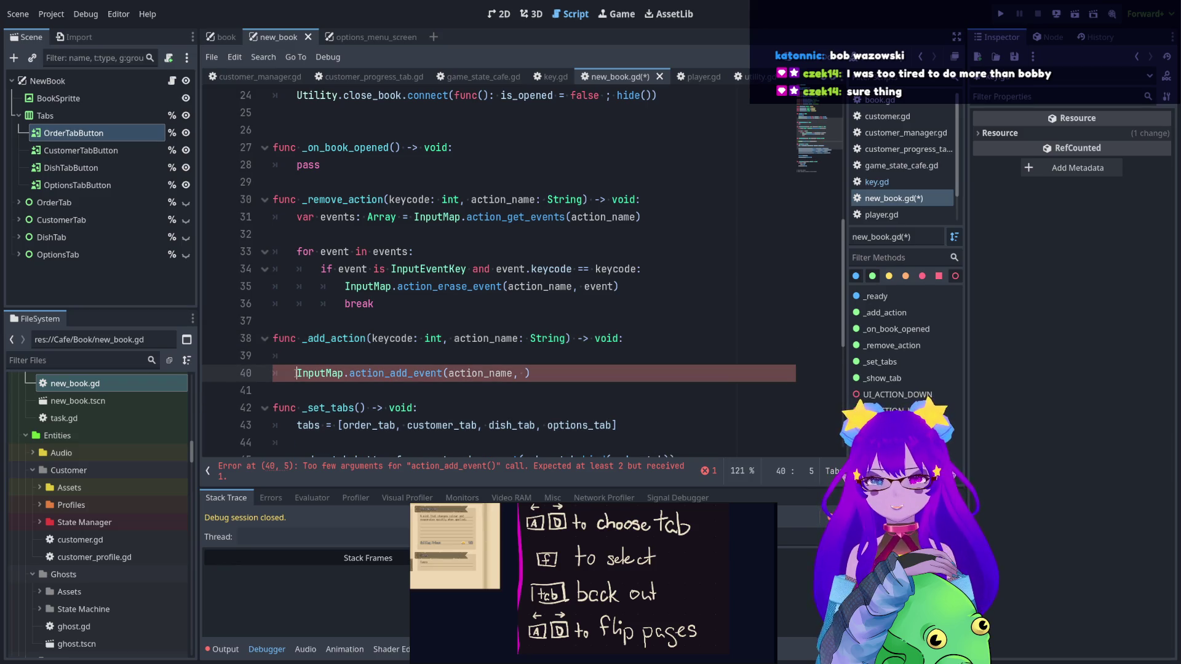
{"action": "key", "text": "ctrl+k"}
{"action": "left_click", "coordinate": [306, 357]}
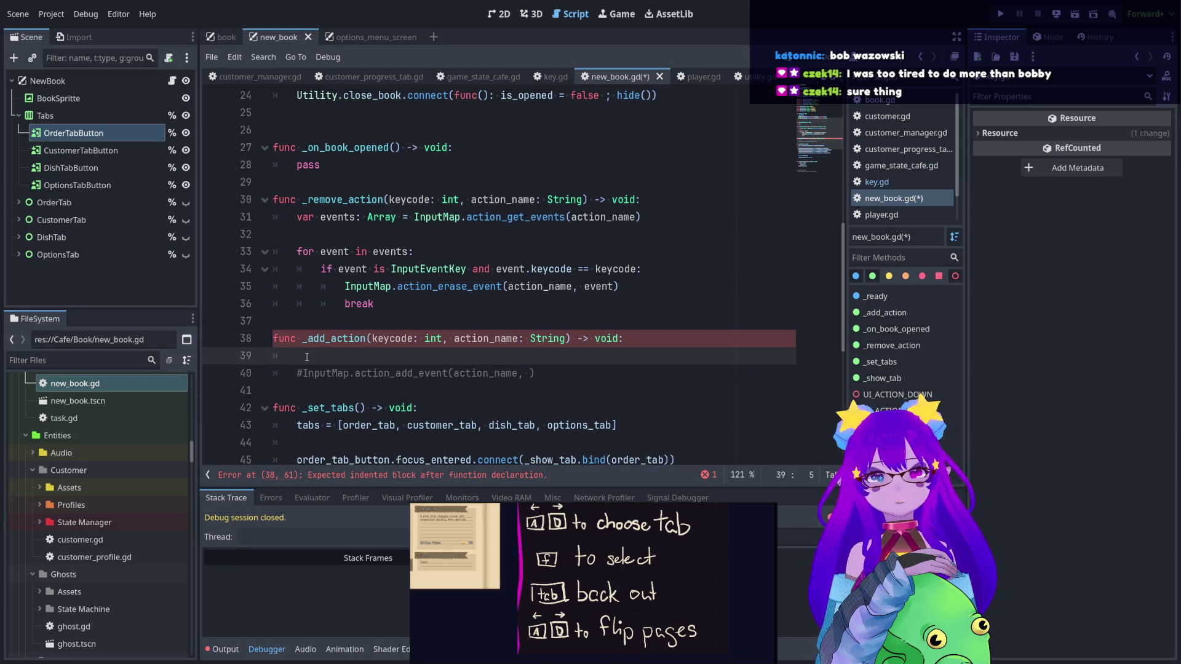
{"action": "type", "text": "var event"}
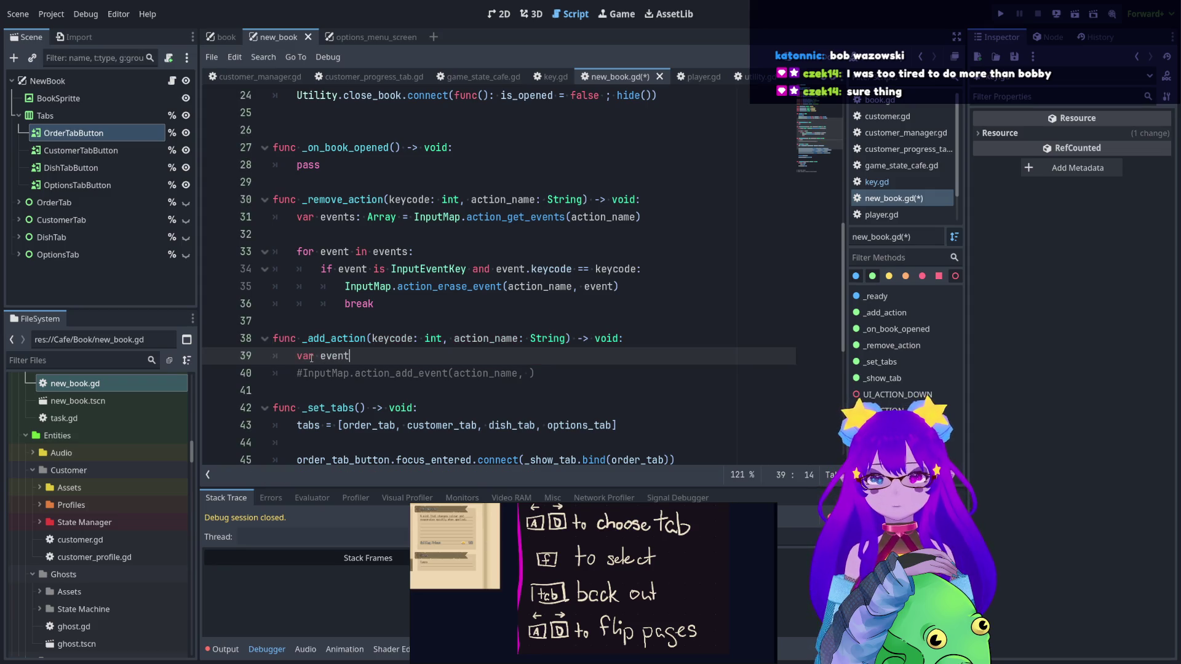
{"action": "type", "text": ":"}
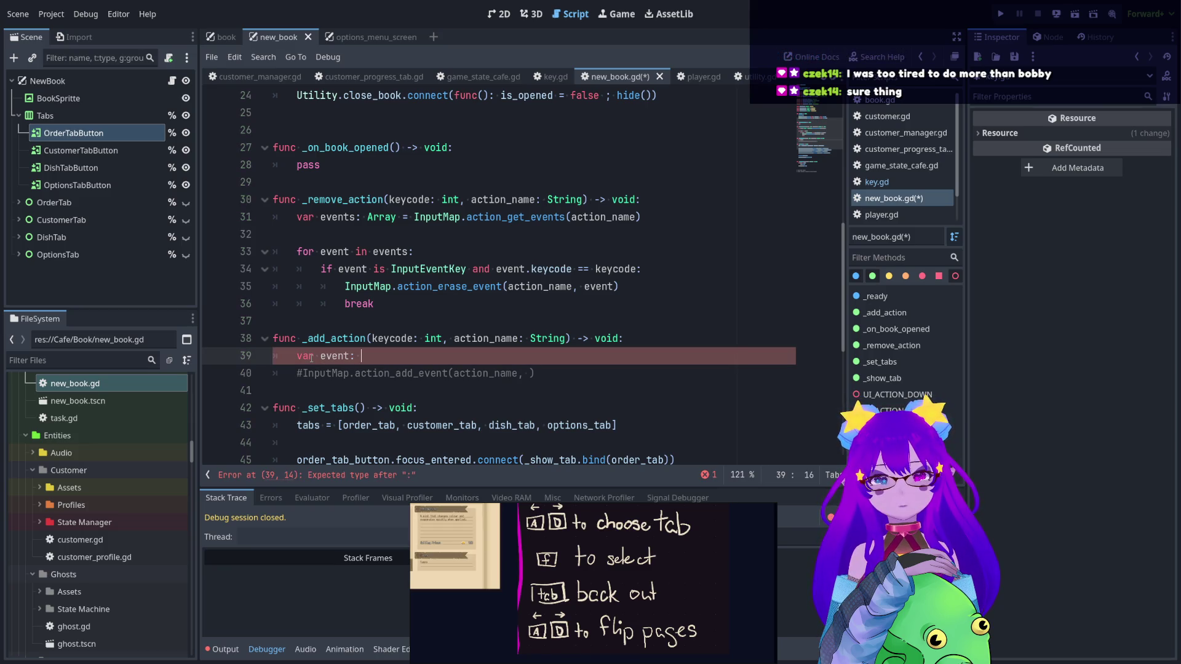
{"action": "type", "text": " Event"}
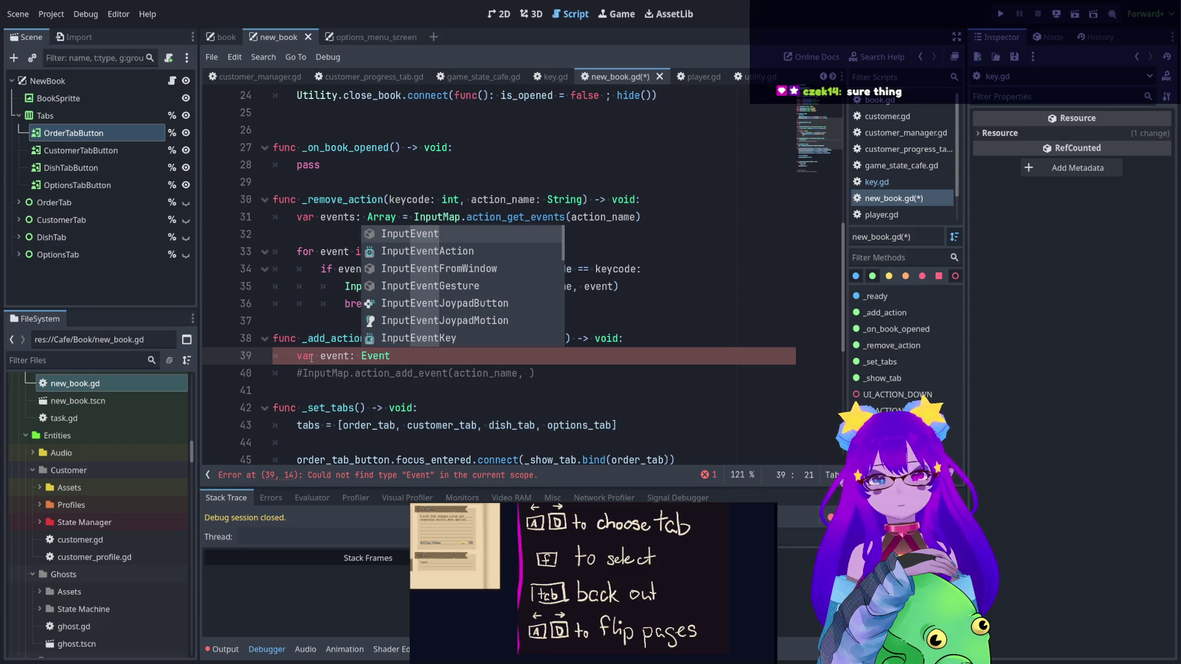
{"action": "key", "text": "Down"}
{"action": "key", "text": "Down"}
{"action": "key", "text": "Down"}
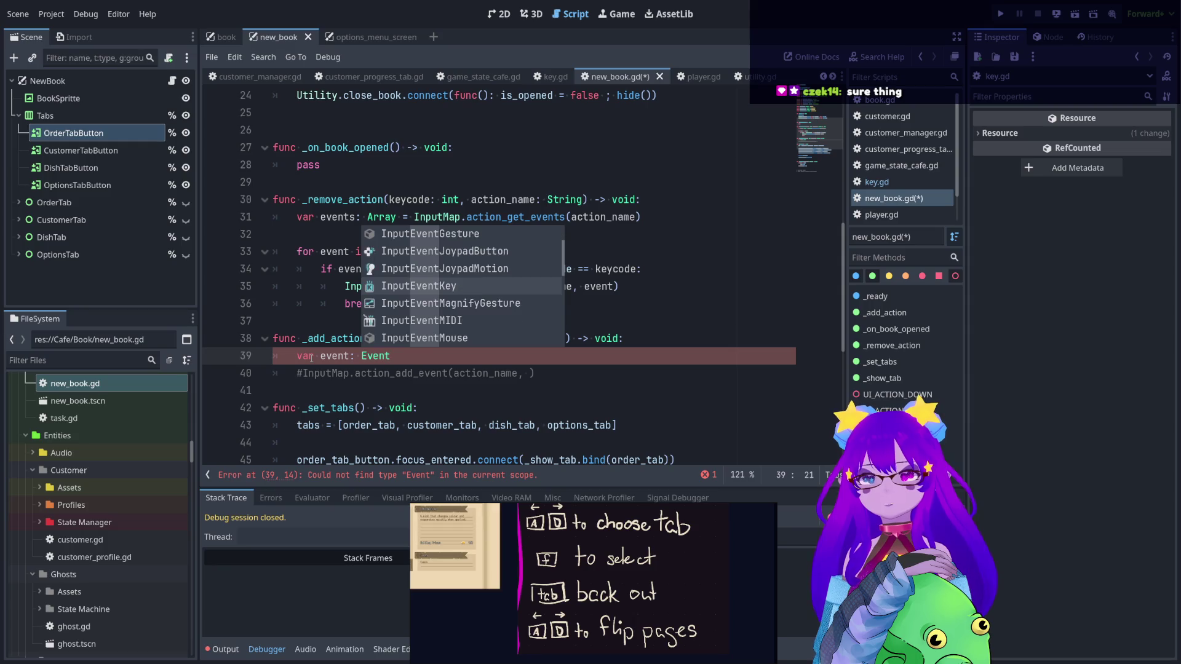
{"action": "key", "text": "Return"}
{"action": "type", "text": "="}
{"action": "type", "text": " In"}
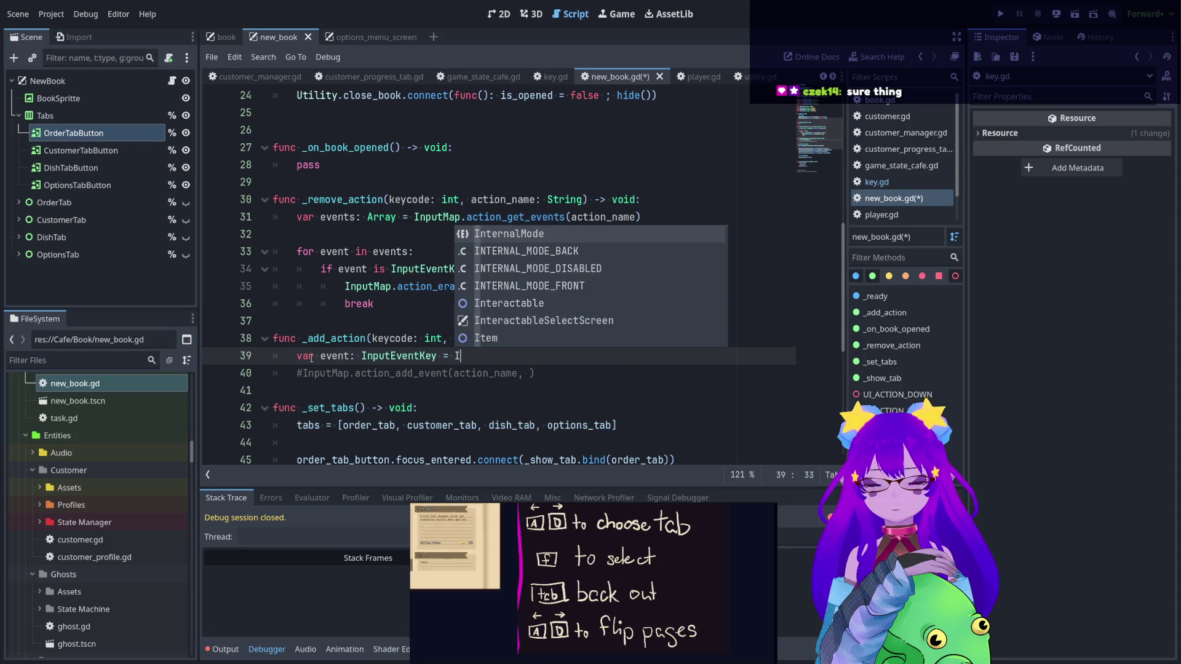
{"action": "type", "text": "put"}
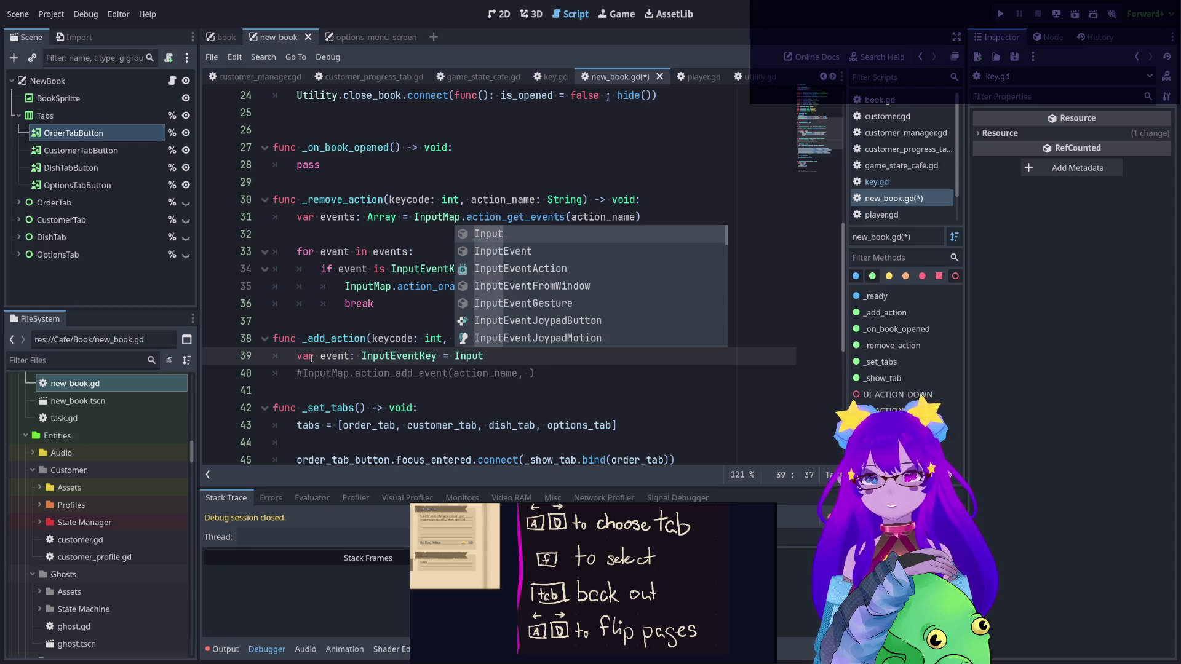
{"action": "key", "text": "Down"}
{"action": "key", "text": "Return"}
{"action": "type", "text": "Key.n"}
{"action": "key", "text": "Return"}
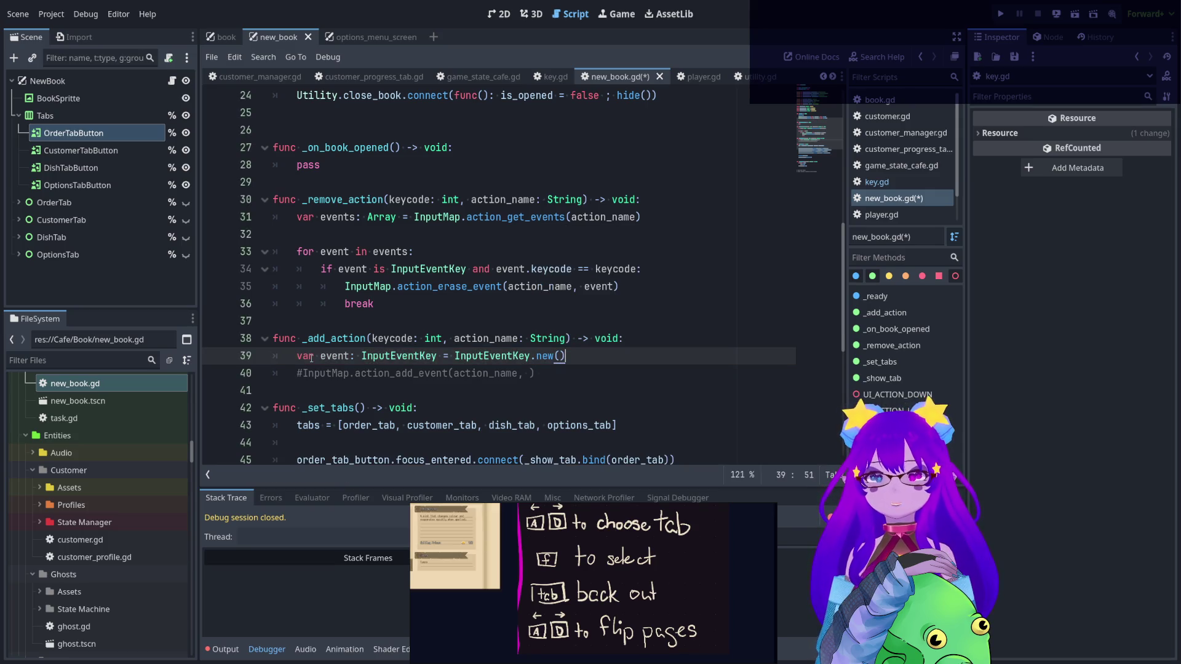
- Set event.physical_keycode = keycode on the following line
{"action": "key", "text": "Return"}
{"action": "type", "text": "event."}
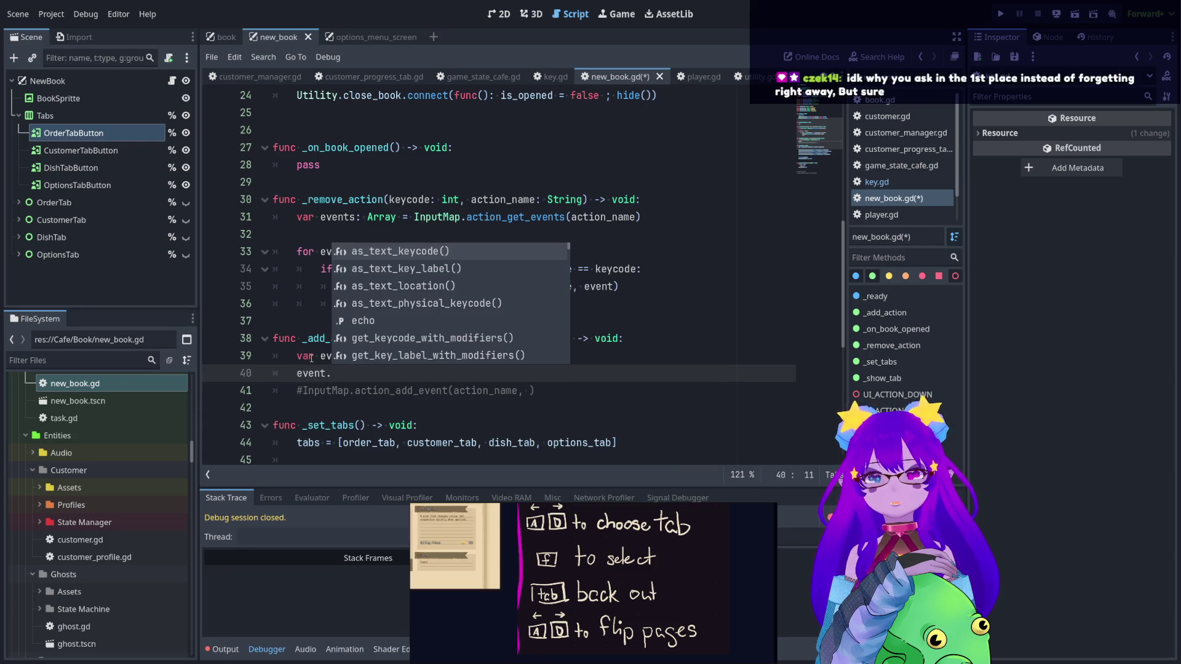
{"action": "type", "text": "phy"}
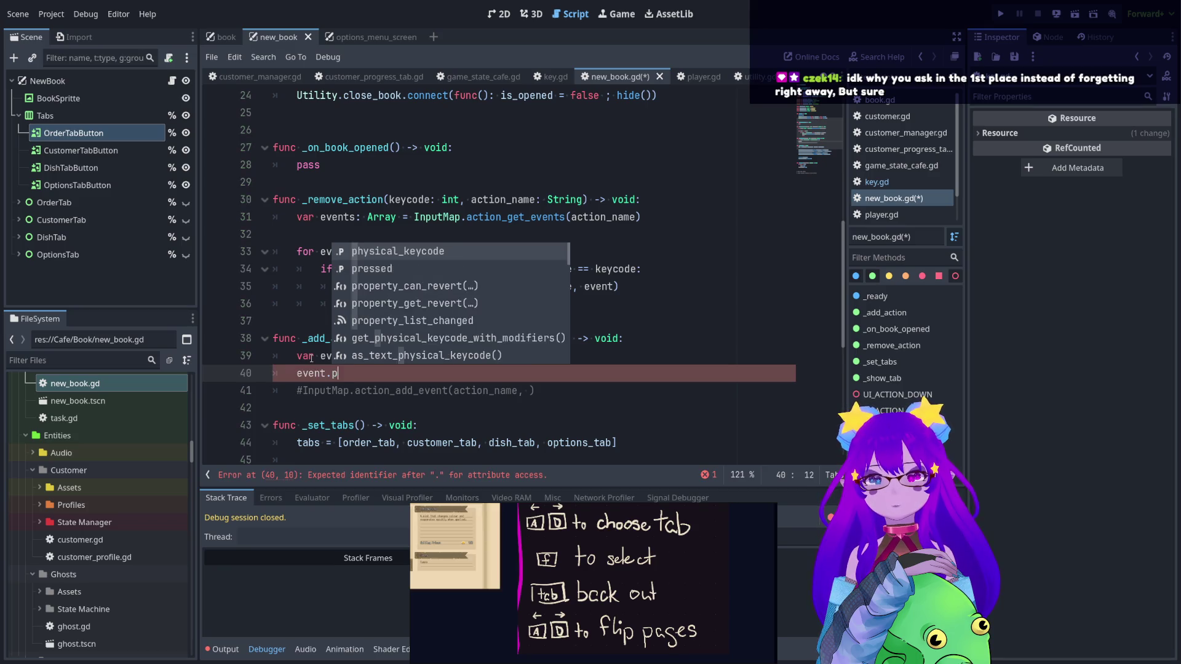
{"action": "key", "text": "Return"}
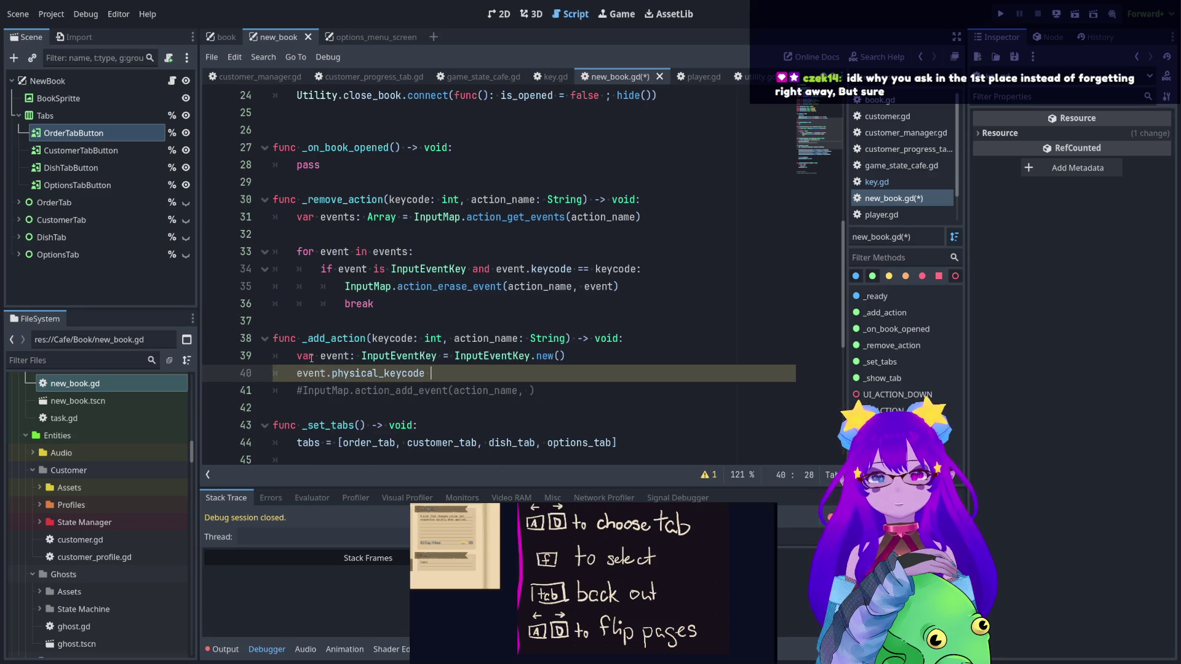
{"action": "type", "text": "= "}
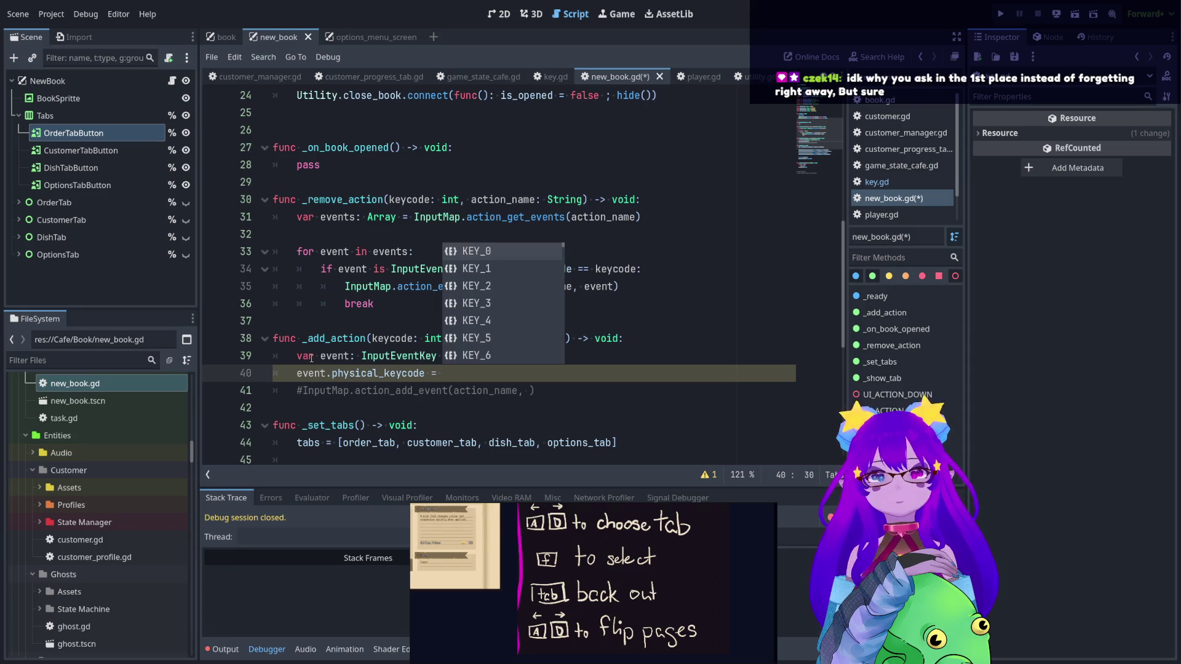
{"action": "type", "text": "keycode"}
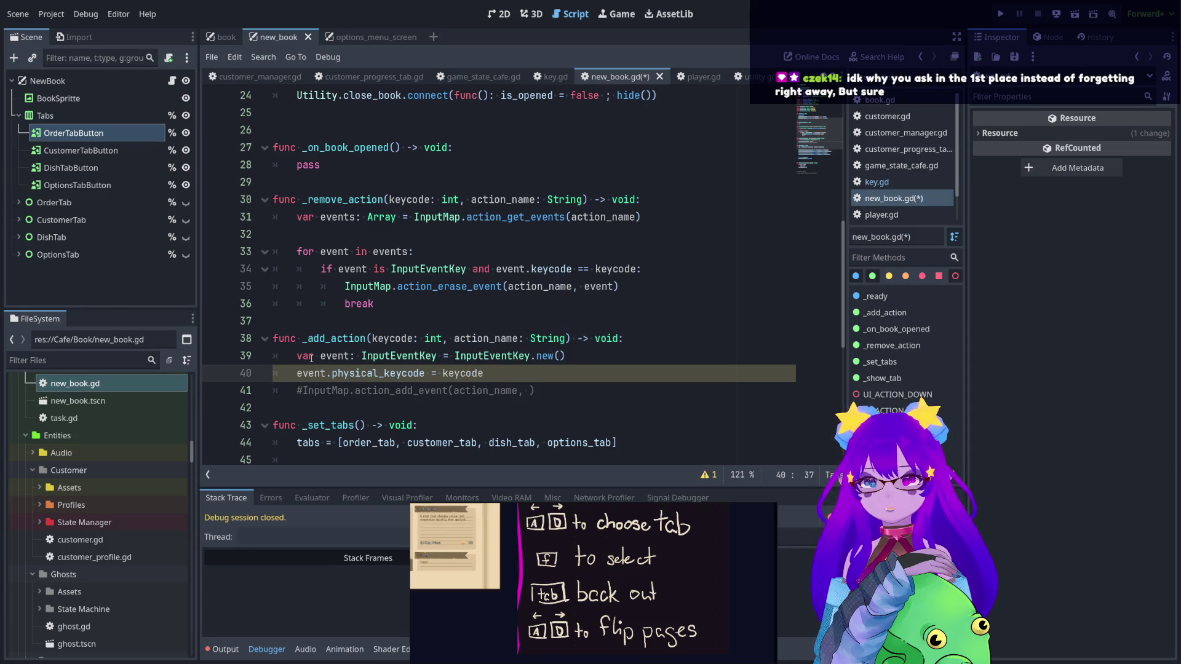
{"action": "left_click", "coordinate": [395, 373]}
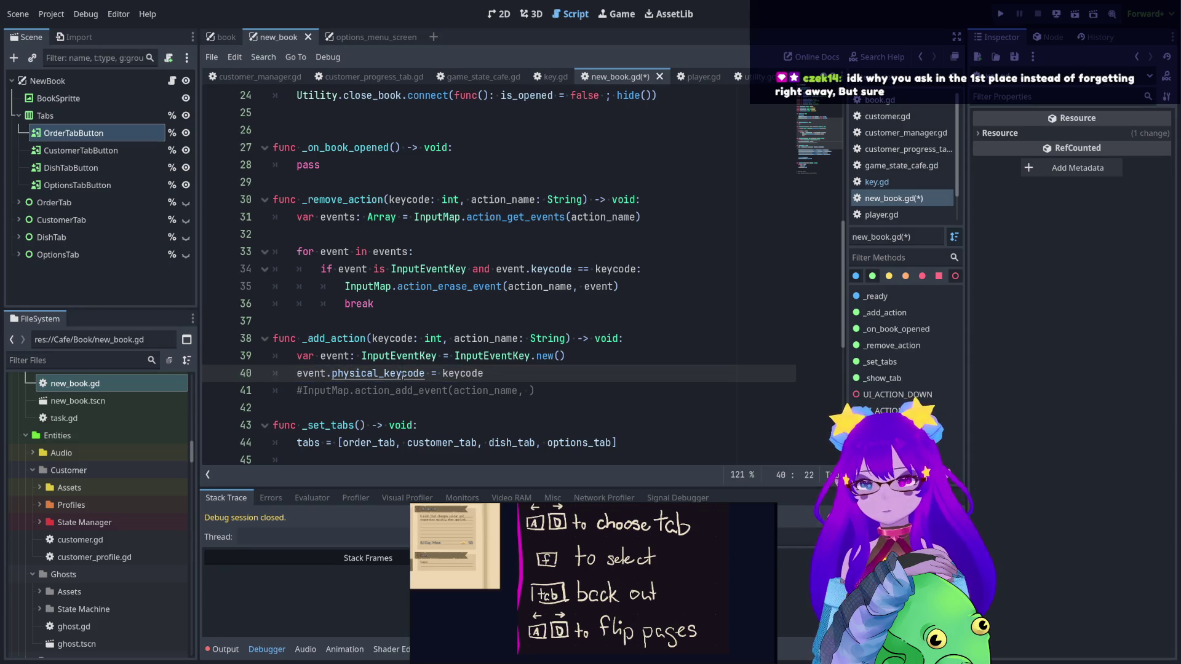
- Read the physical_keycode documentation, then close the InputEventKey help page to return to new_book.gd
{"action": "left_click", "coordinate": [402, 373], "text": "ctrl"}
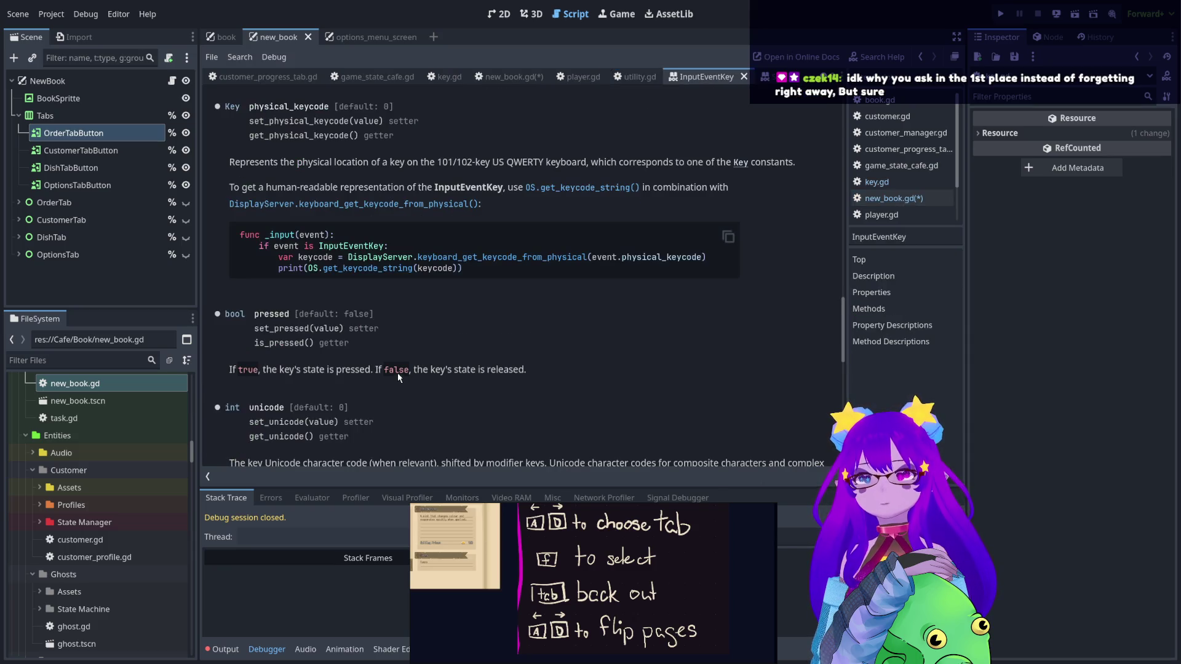
{"action": "left_click_drag", "start_coordinate": [353, 163], "coordinate": [464, 163]}
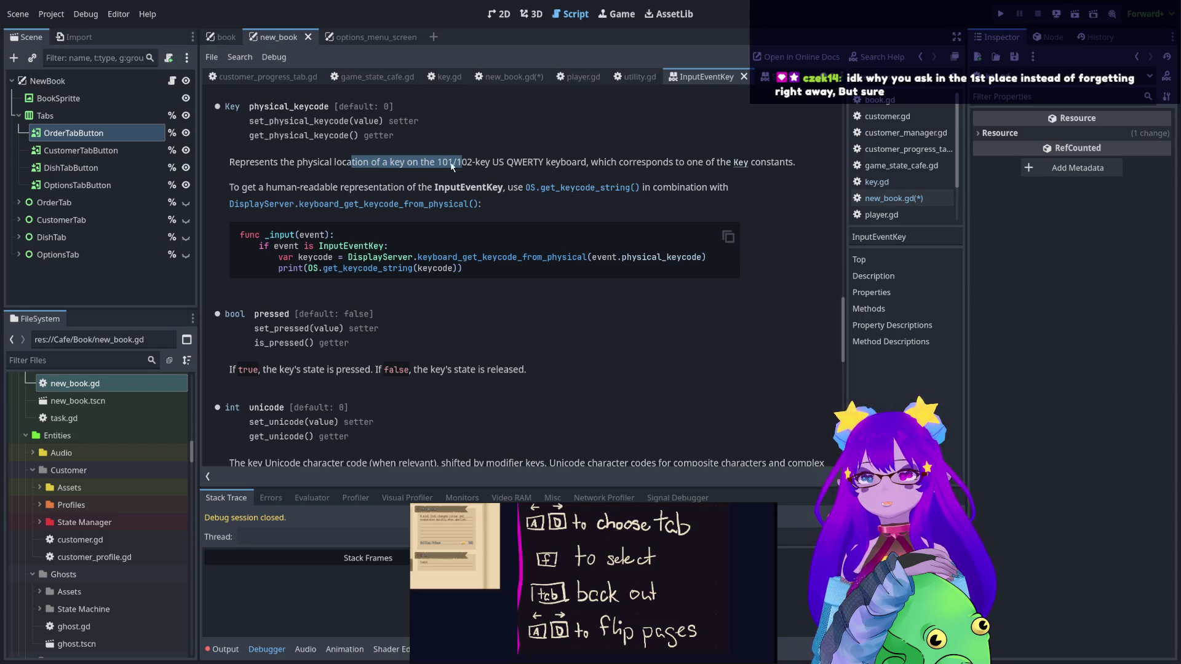
{"action": "left_click", "coordinate": [744, 77]}
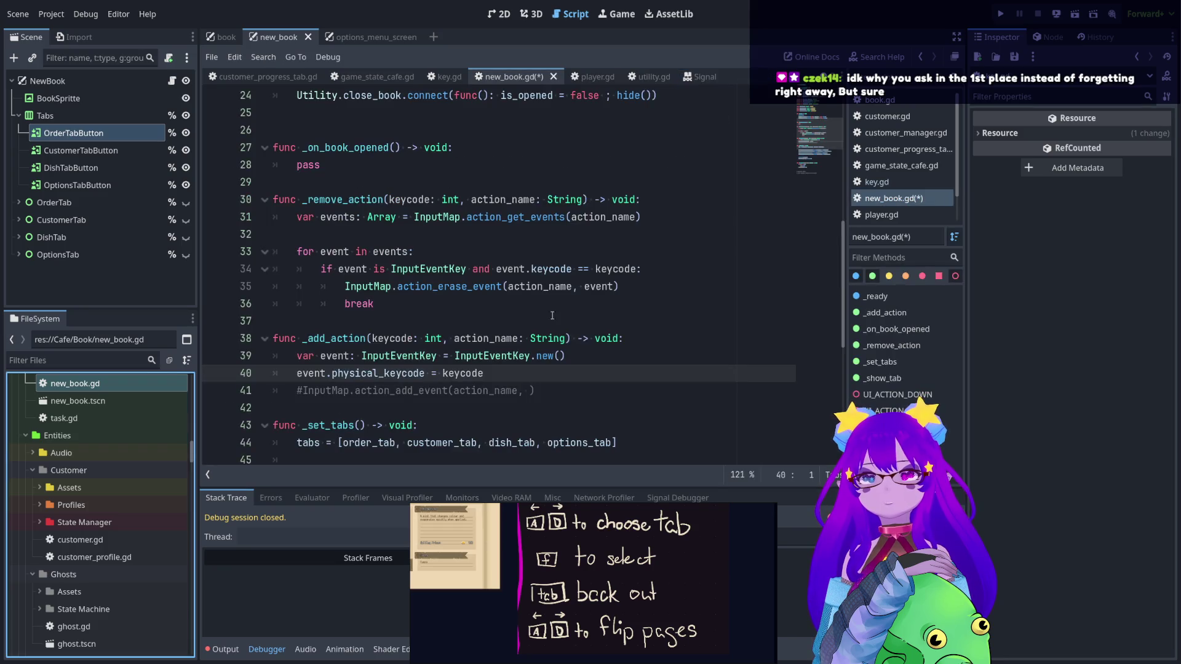
{"action": "double_click", "coordinate": [411, 339]}
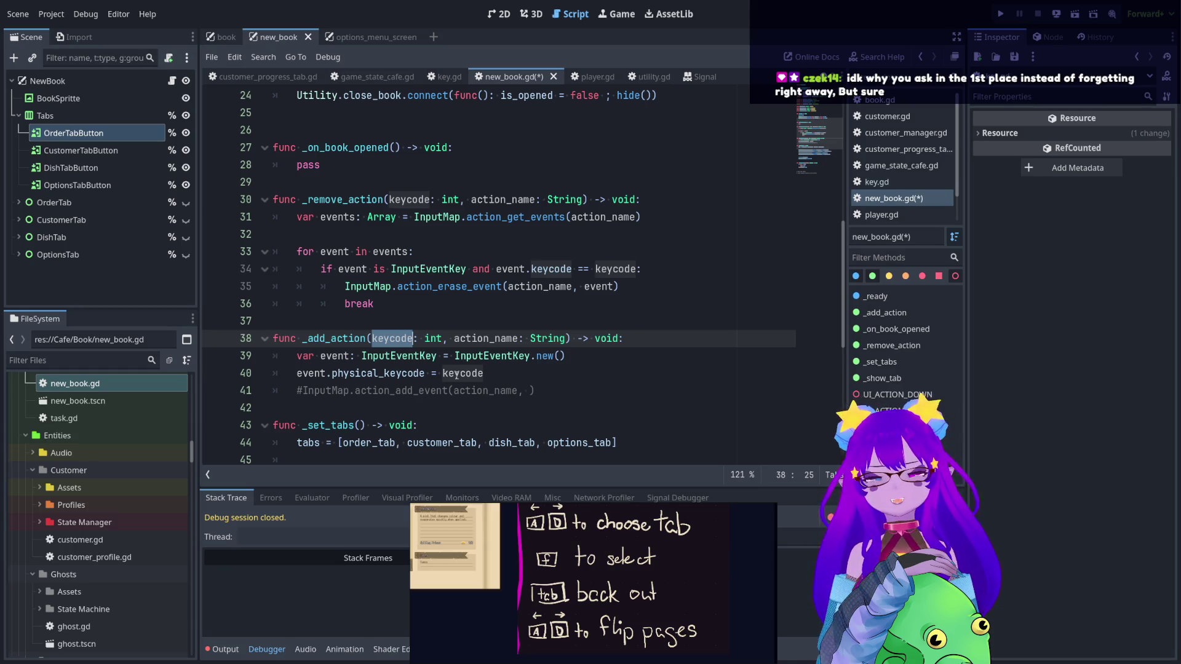
{"action": "left_click", "coordinate": [509, 370]}
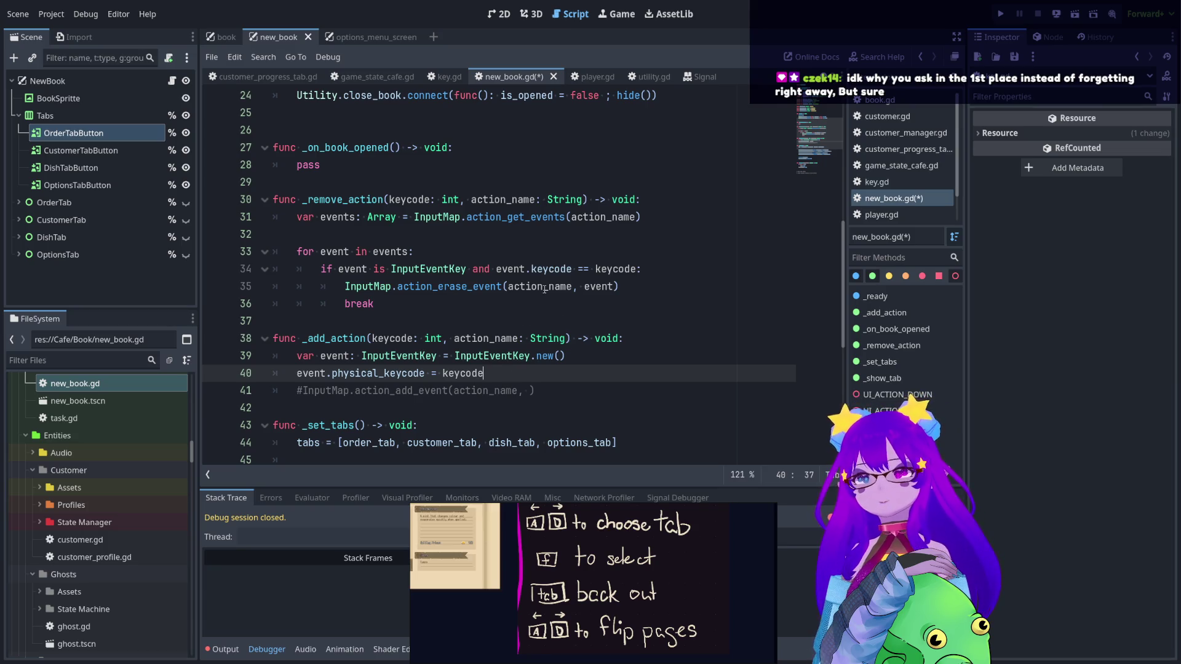
{"action": "scroll", "coordinate": [544, 289], "scroll_direction": "down", "scroll_amount": 2}
{"action": "scroll", "coordinate": [544, 289], "scroll_direction": "up", "scroll_amount": 3}
{"action": "scroll", "coordinate": [544, 289], "scroll_direction": "down", "scroll_amount": 2}
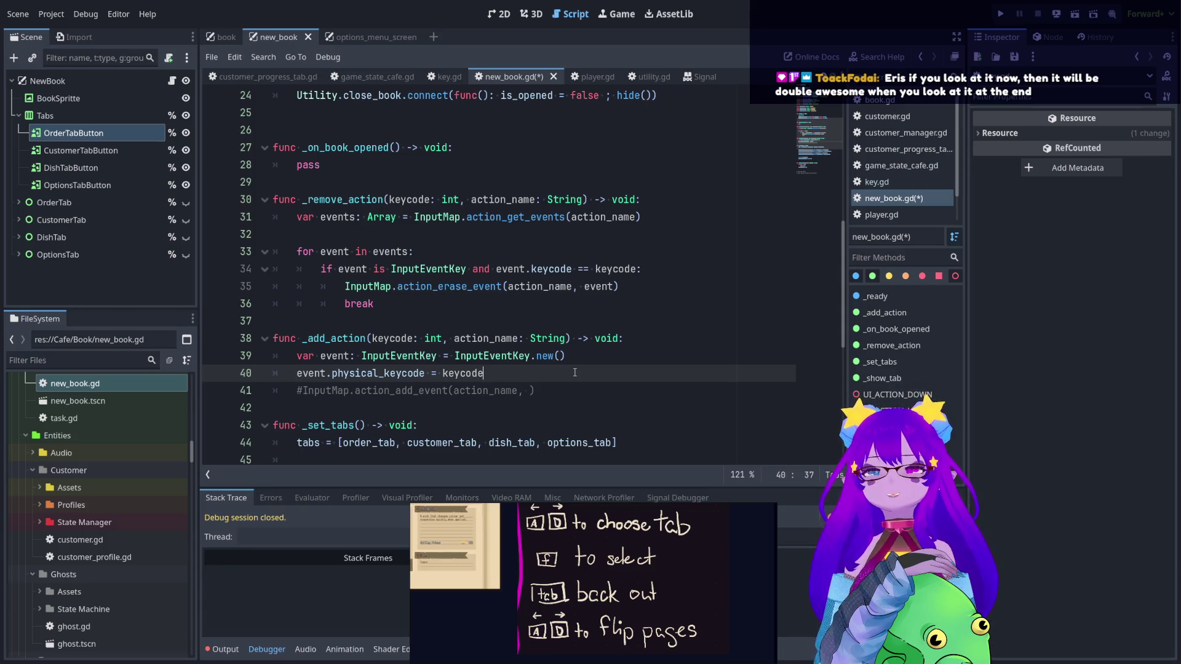
- Uncomment the action_add_event line and add event as its second argument
{"action": "key", "text": "Return"}
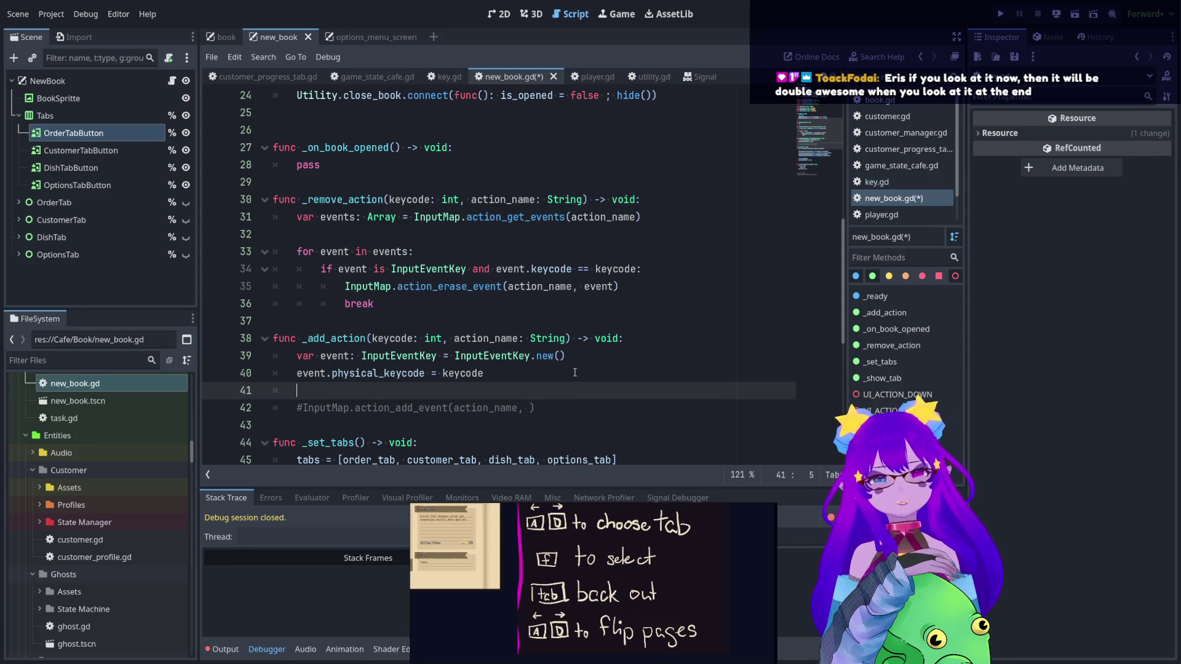
{"action": "key", "text": "BackSpace"}
{"action": "key", "text": "BackSpace"}
{"action": "left_click", "coordinate": [299, 391]}
{"action": "key", "text": "ctrl+k"}
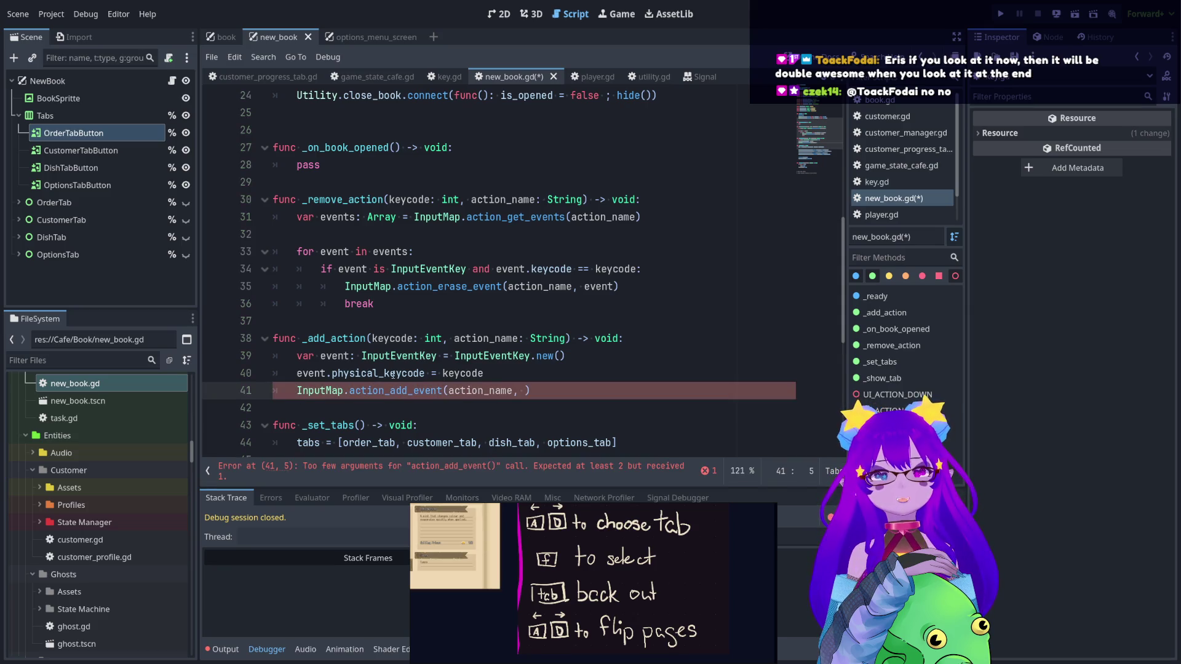
{"action": "left_click", "coordinate": [379, 391]}
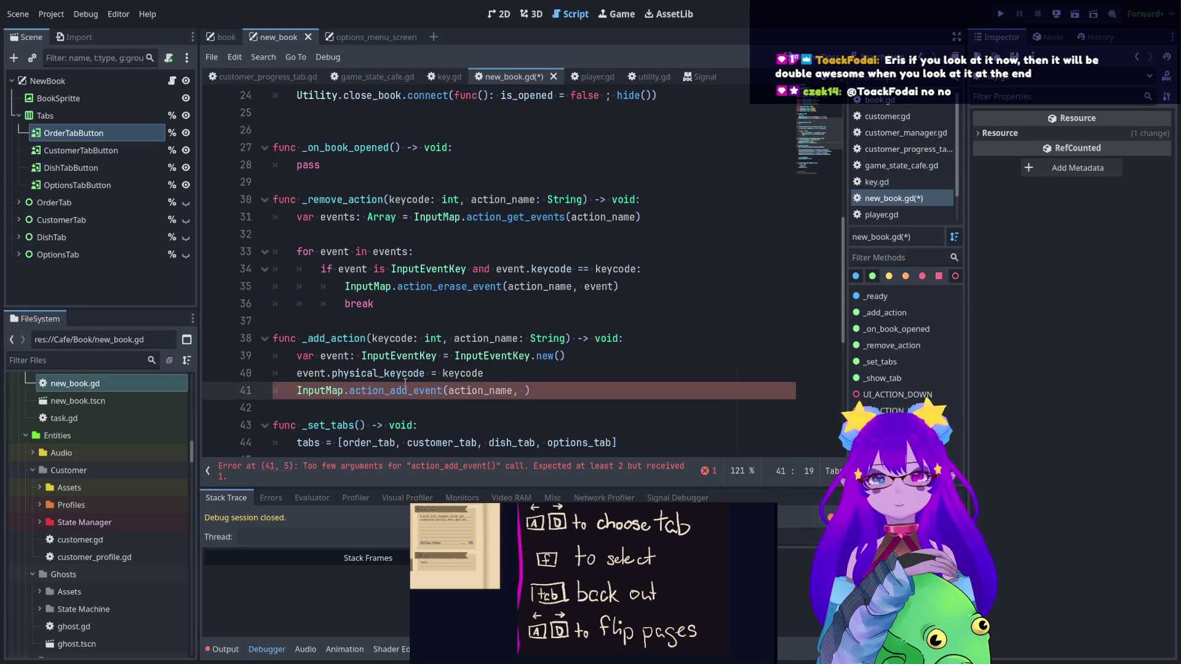
{"action": "left_click", "coordinate": [527, 391]}
{"action": "type", "text": "ev"}
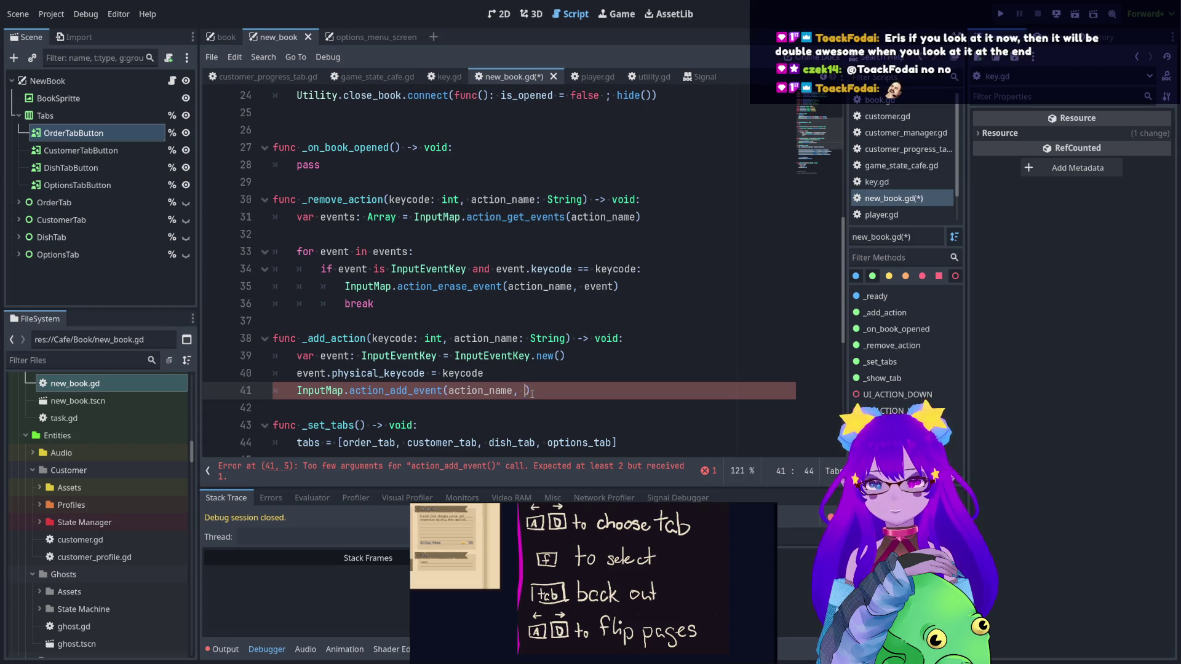
{"action": "type", "text": "ent"}
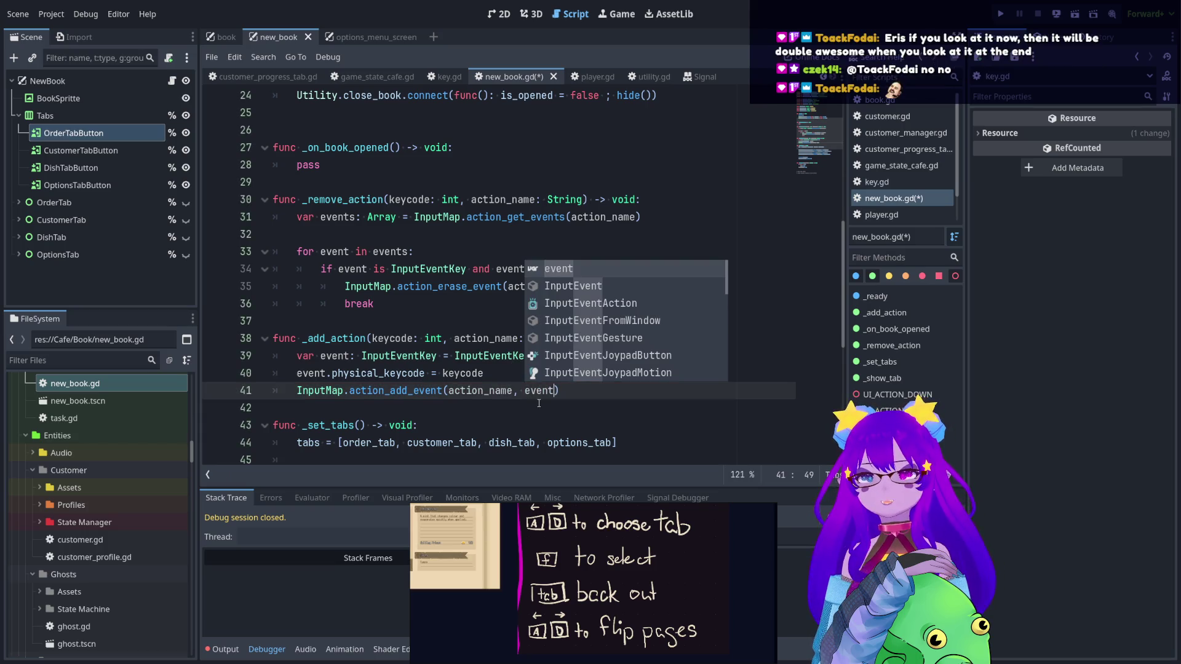
{"action": "left_click", "coordinate": [538, 406]}
- Add a blank line after _add_action and save new_book.gd
{"action": "scroll", "coordinate": [538, 406], "scroll_direction": "down", "scroll_amount": 1}
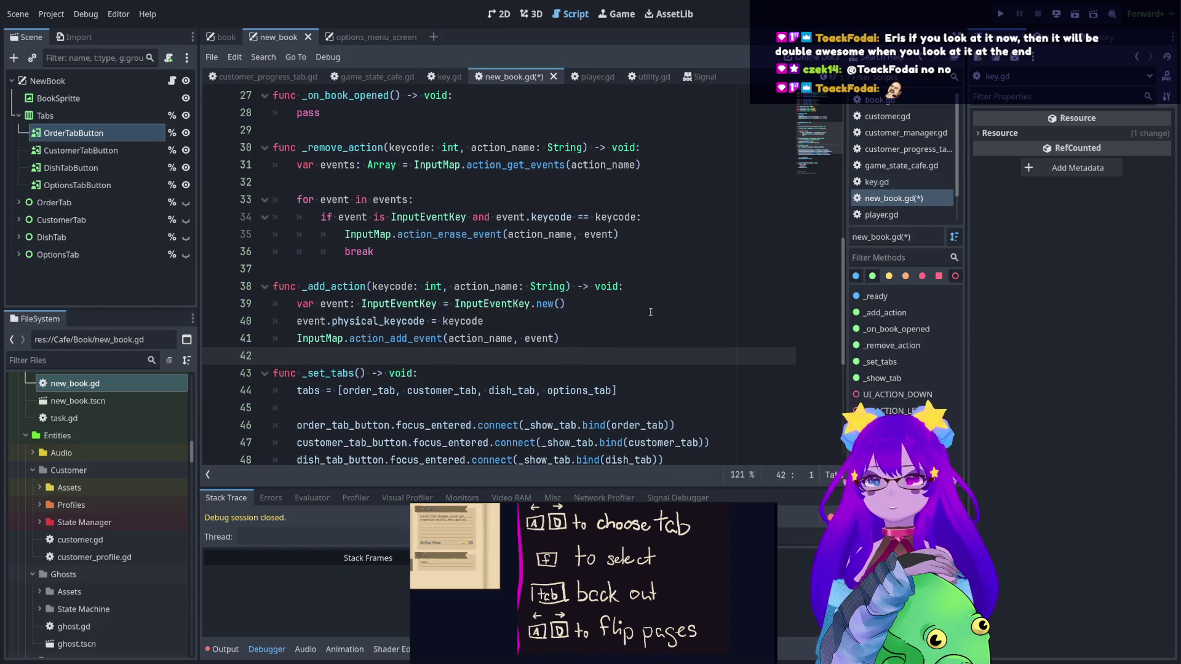
{"action": "key", "text": "Return"}
{"action": "key", "text": "BackSpace"}
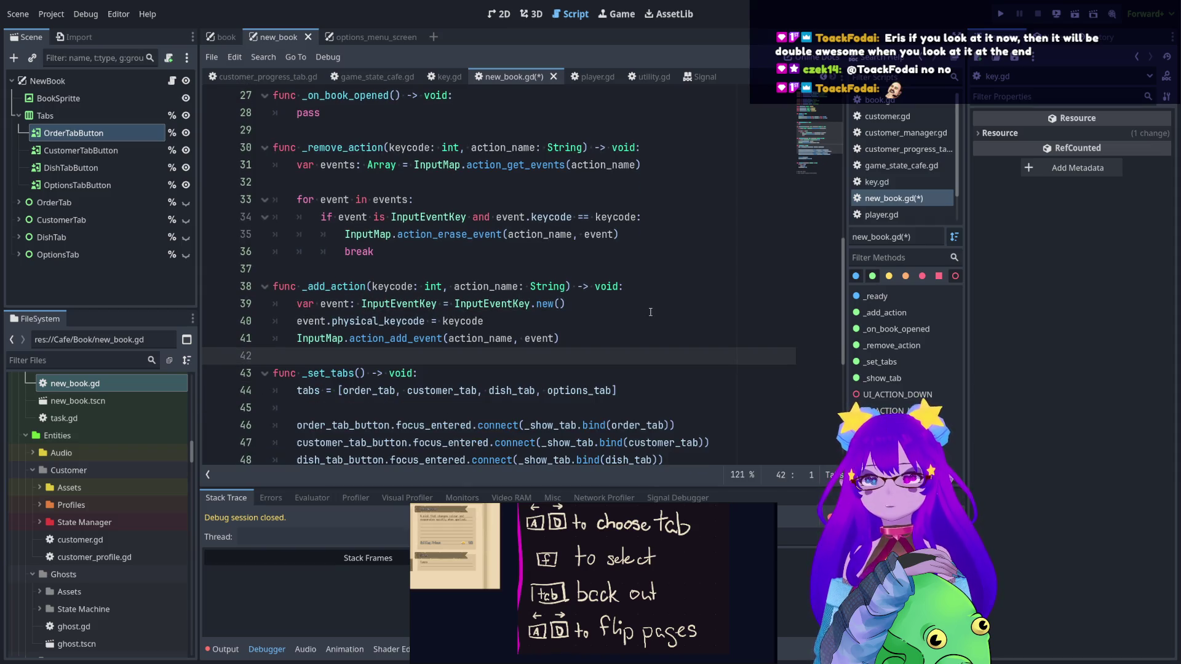
{"action": "scroll", "coordinate": [650, 312], "scroll_direction": "up", "scroll_amount": 3}
{"action": "key", "text": "Return"}
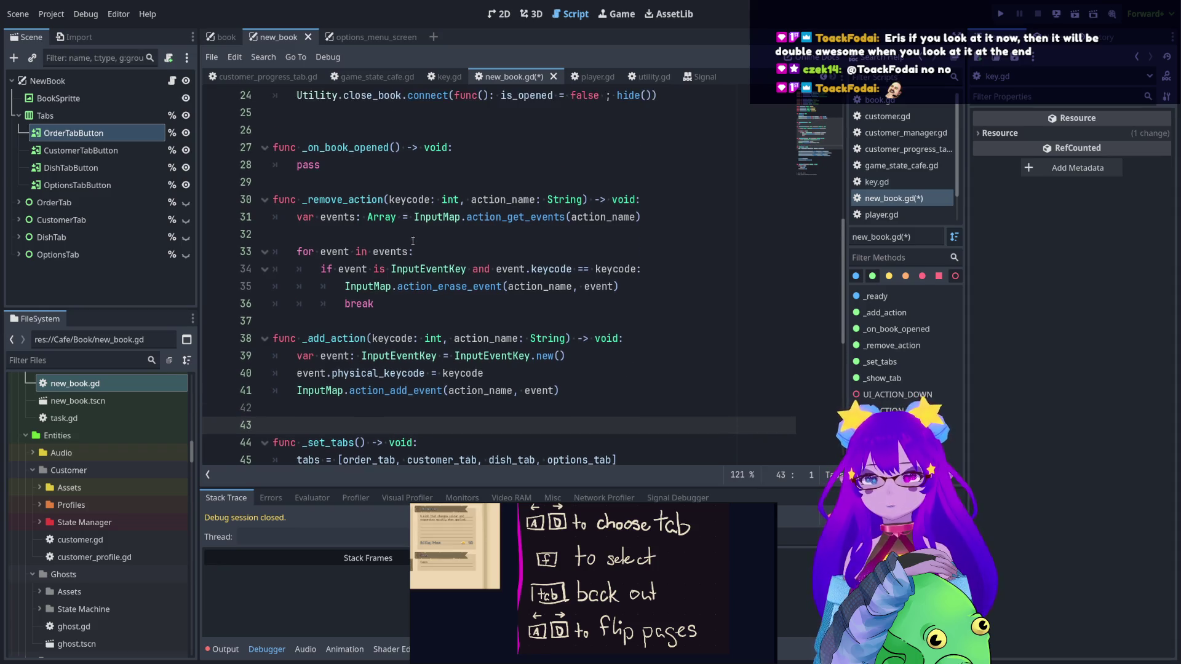
{"action": "scroll", "coordinate": [413, 240], "scroll_direction": "up", "scroll_amount": 1}
{"action": "key", "text": "ctrl+s"}
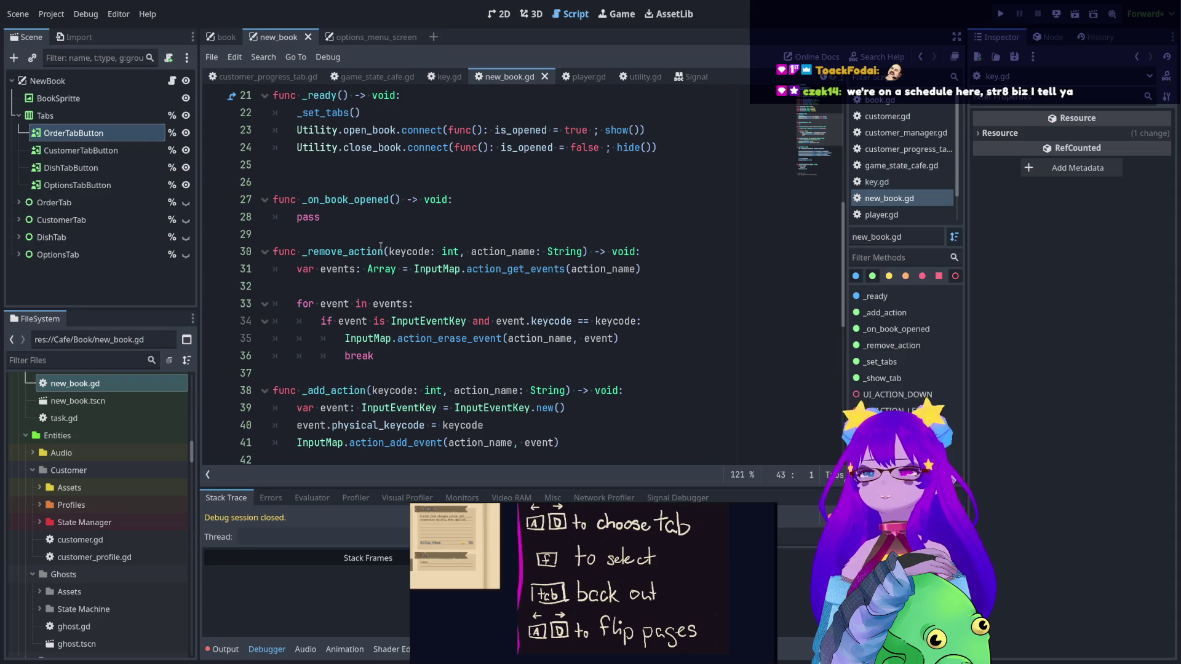
- Start a for loop in _on_book_opened, revert it back to pass, and save
{"action": "double_click", "coordinate": [307, 218]}
{"action": "type", "text": "for keys in"}
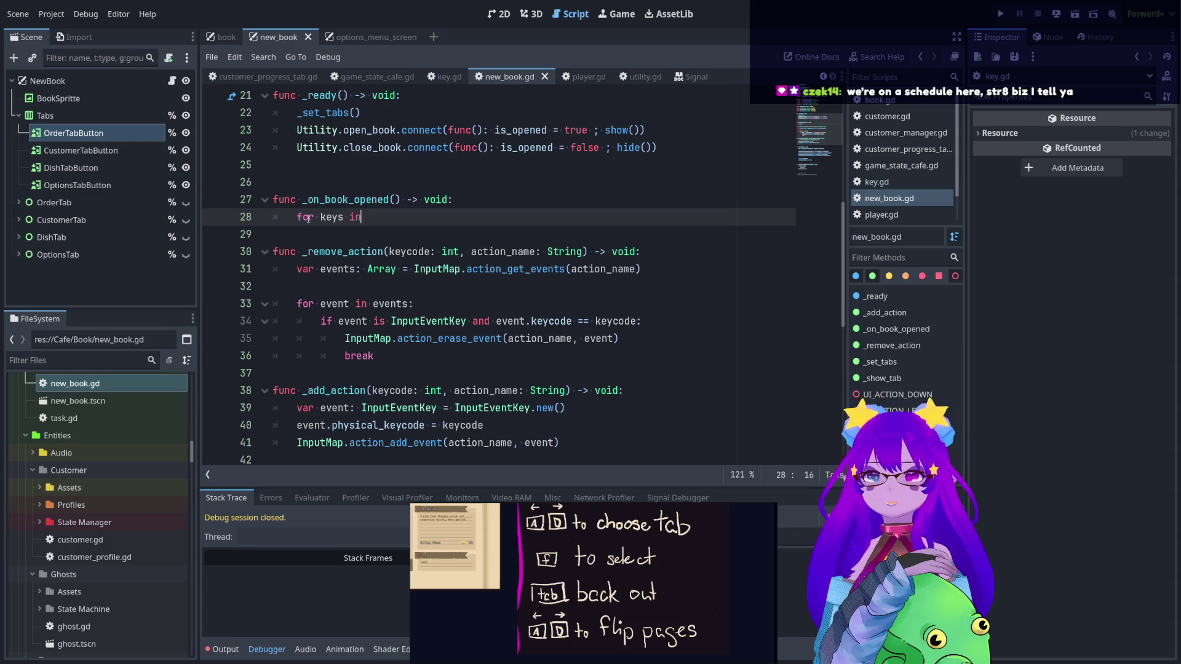
{"action": "left_click_drag", "start_coordinate": [361, 216], "coordinate": [296, 216]}
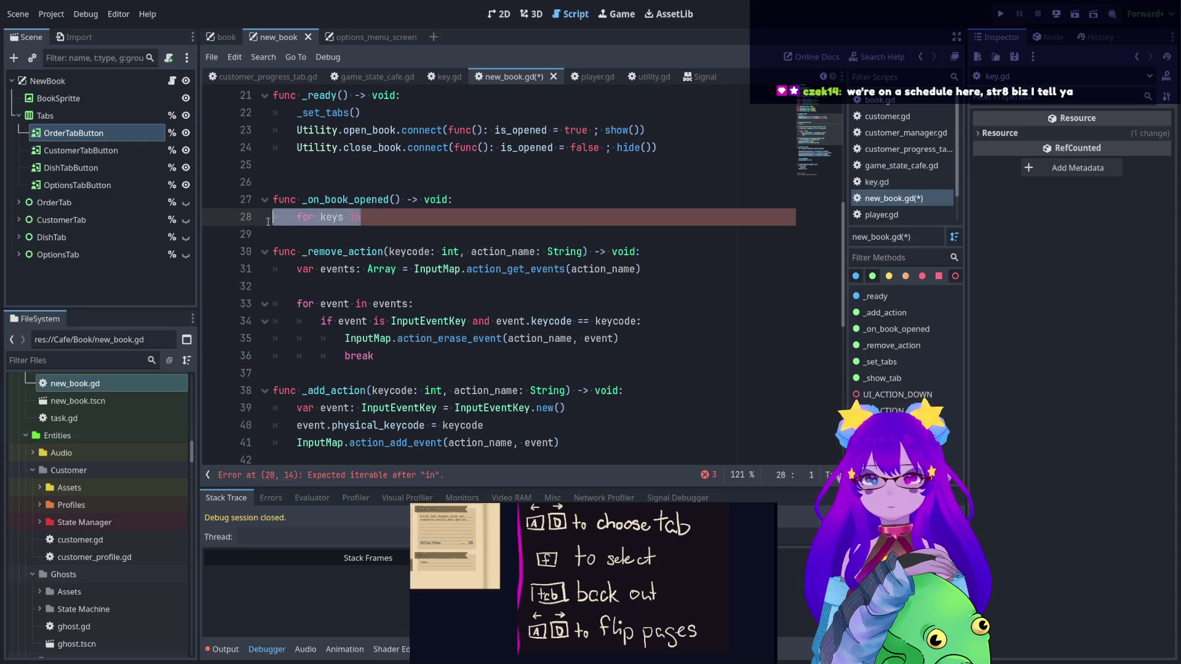
{"action": "key", "text": "BackSpace"}
{"action": "type", "text": "pass"}
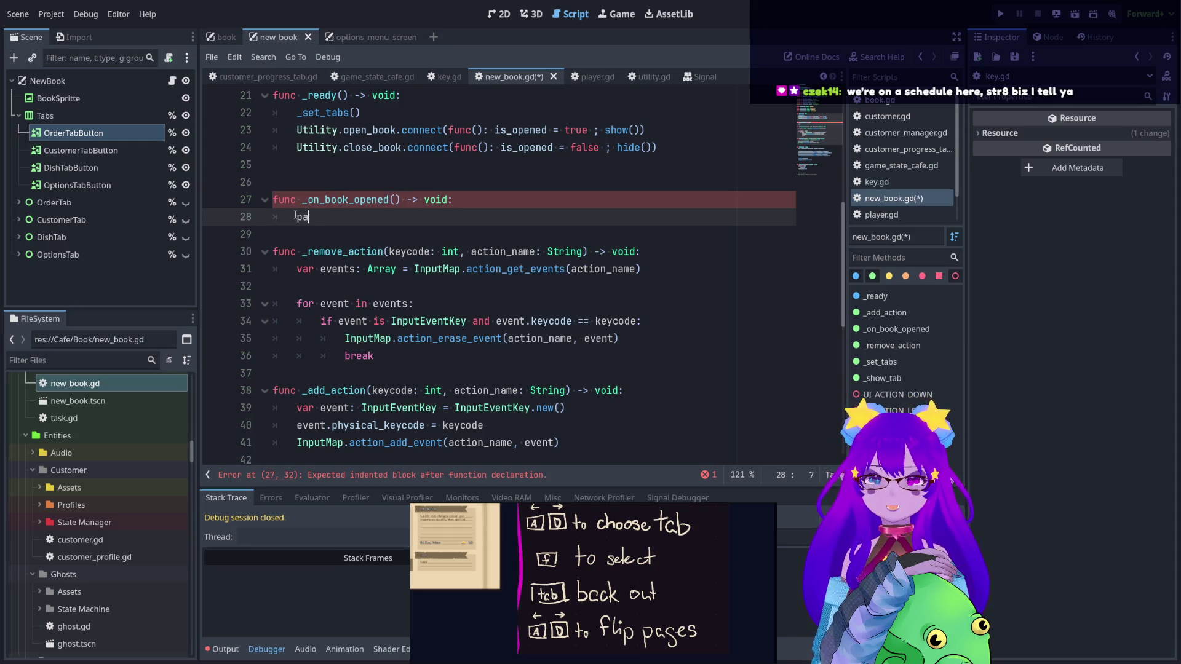
{"action": "key", "text": "ctrl+s"}
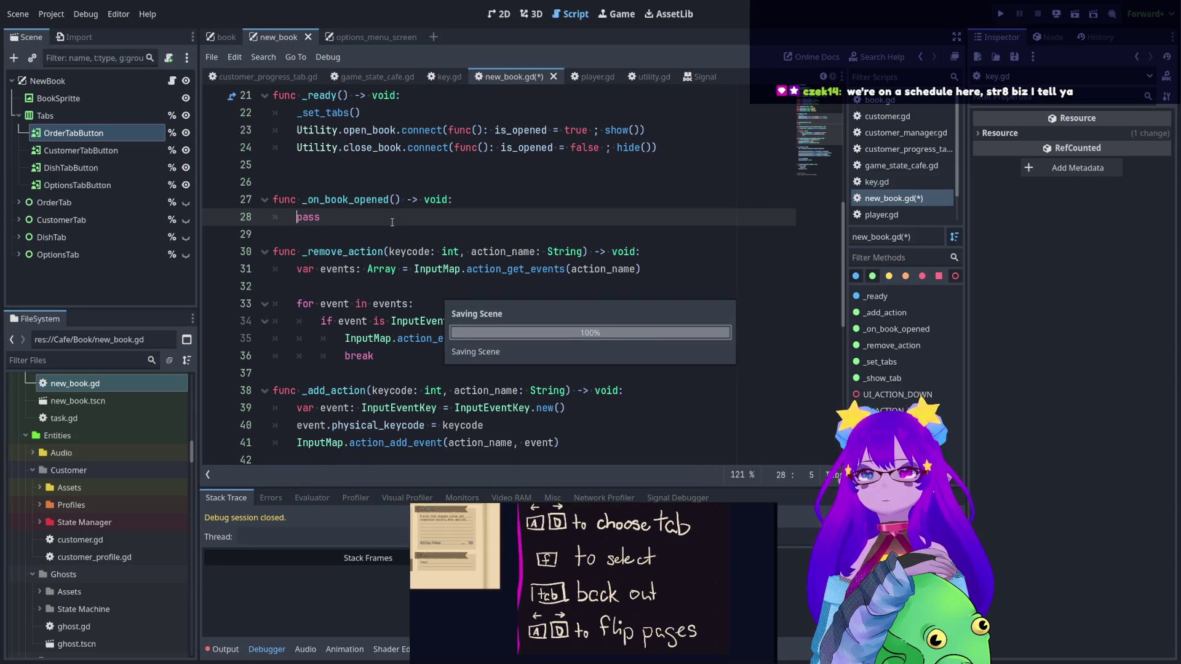
- Insert blank lines between the UI_ACTION constants and func _ready
{"action": "left_click", "coordinate": [395, 252]}
{"action": "double_click", "coordinate": [511, 252]}
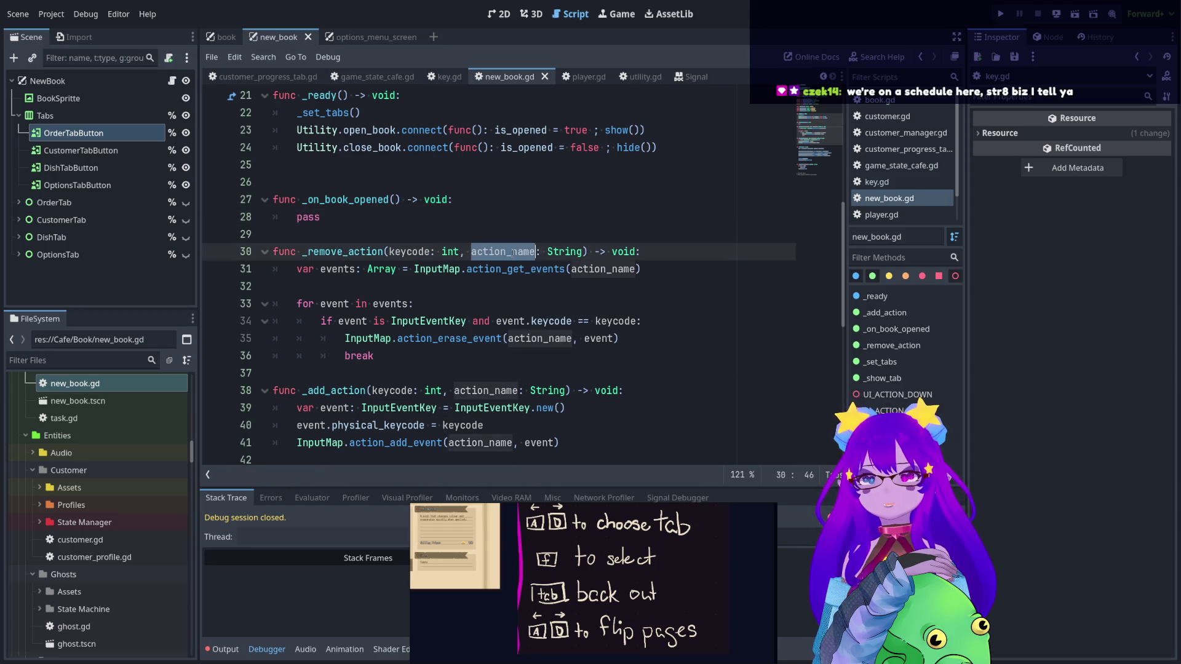
{"action": "scroll", "coordinate": [500, 283], "scroll_direction": "up", "scroll_amount": 6}
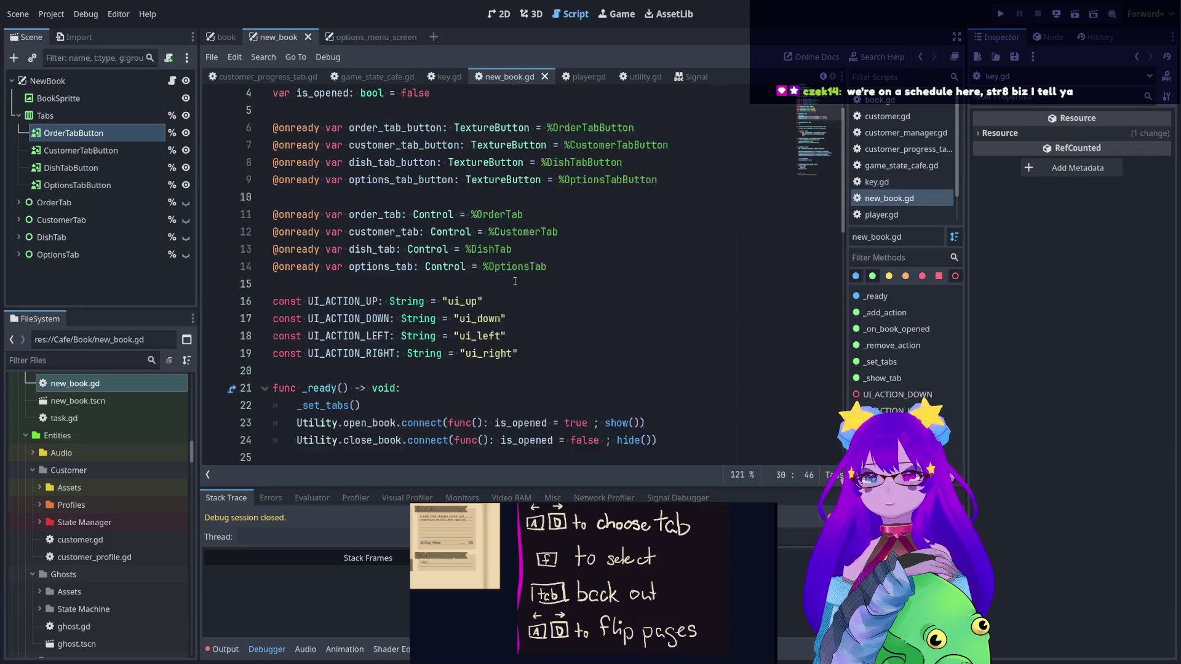
{"action": "left_click", "coordinate": [303, 389]}
{"action": "left_click", "coordinate": [303, 376]}
{"action": "key", "text": "Return"}
{"action": "key", "text": "Return"}
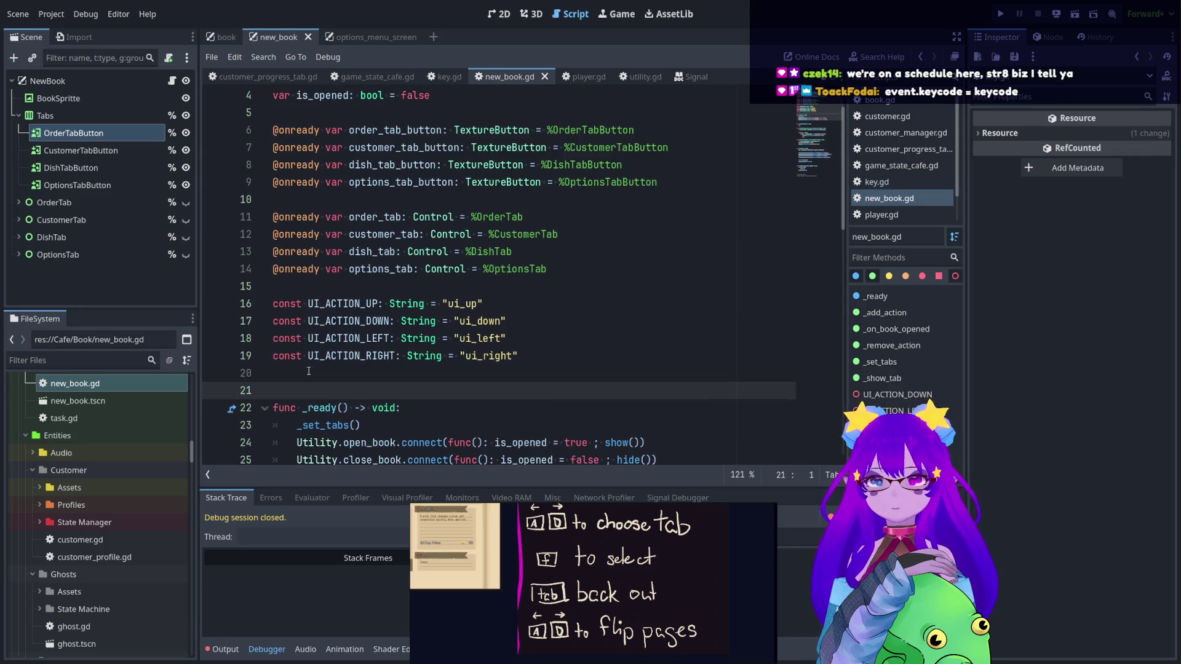
{"action": "scroll", "coordinate": [326, 333], "scroll_direction": "down", "scroll_amount": 2}
{"action": "left_click", "coordinate": [339, 288]}
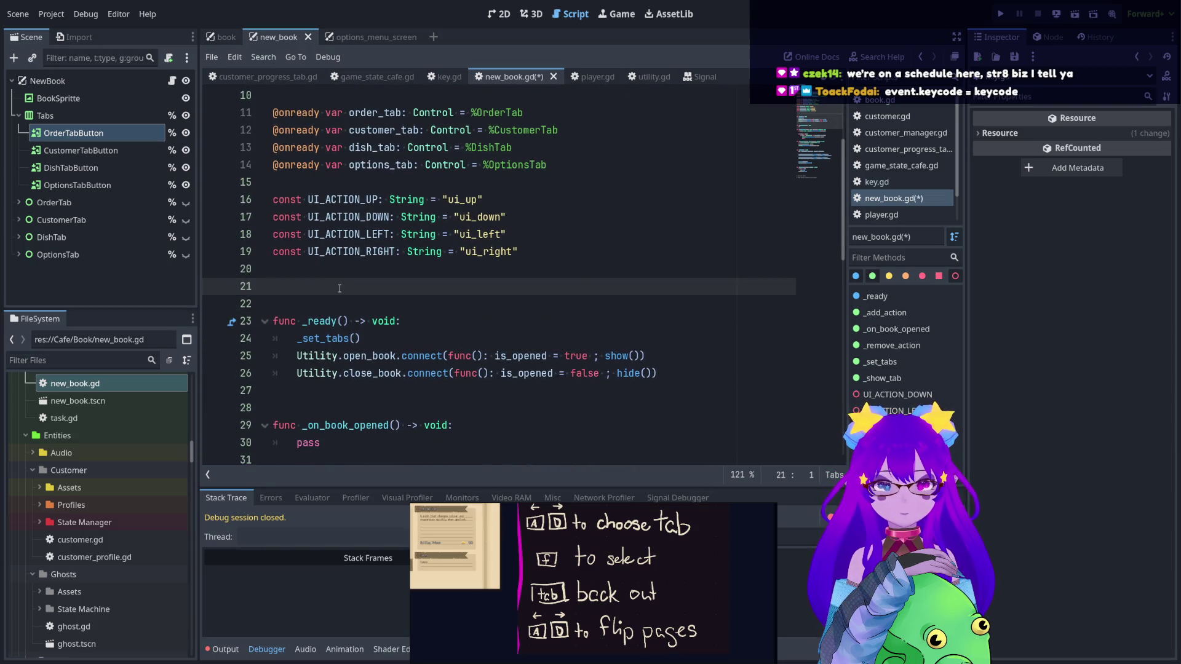
- Change event.physical_keycode to event.keycode on line 42 and save new_book.gd
{"action": "scroll", "coordinate": [461, 324], "scroll_direction": "down", "scroll_amount": 10}
{"action": "scroll", "coordinate": [461, 323], "scroll_direction": "up", "scroll_amount": 6}
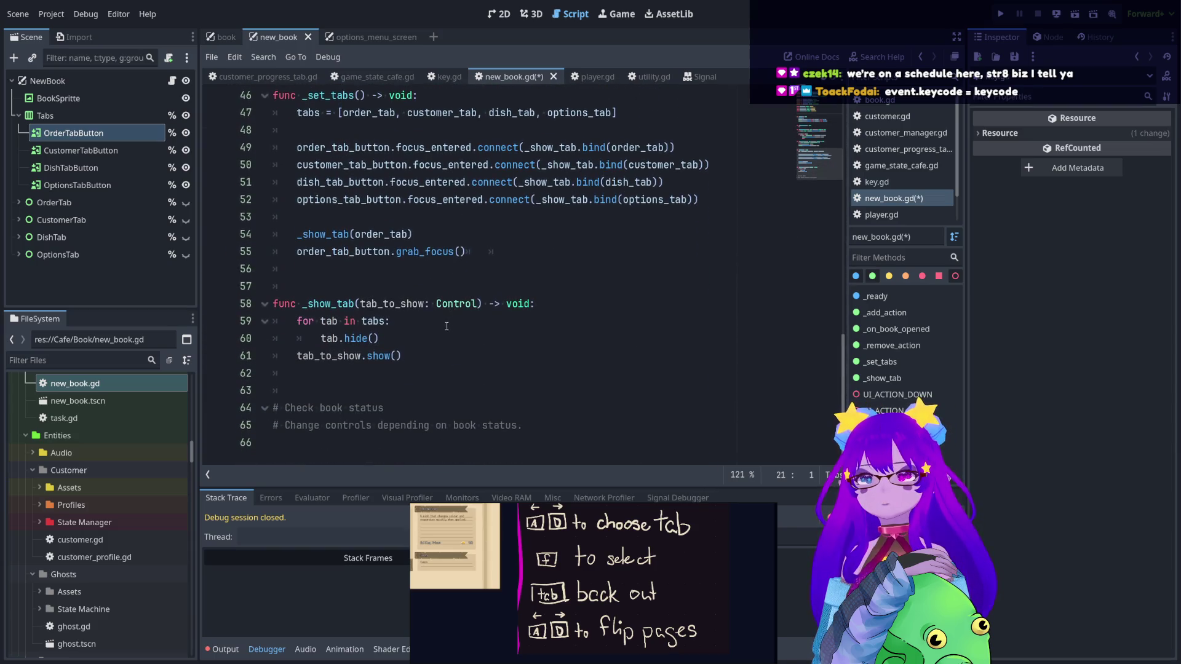
{"action": "double_click", "coordinate": [388, 441]}
{"action": "type", "text": "keey"}
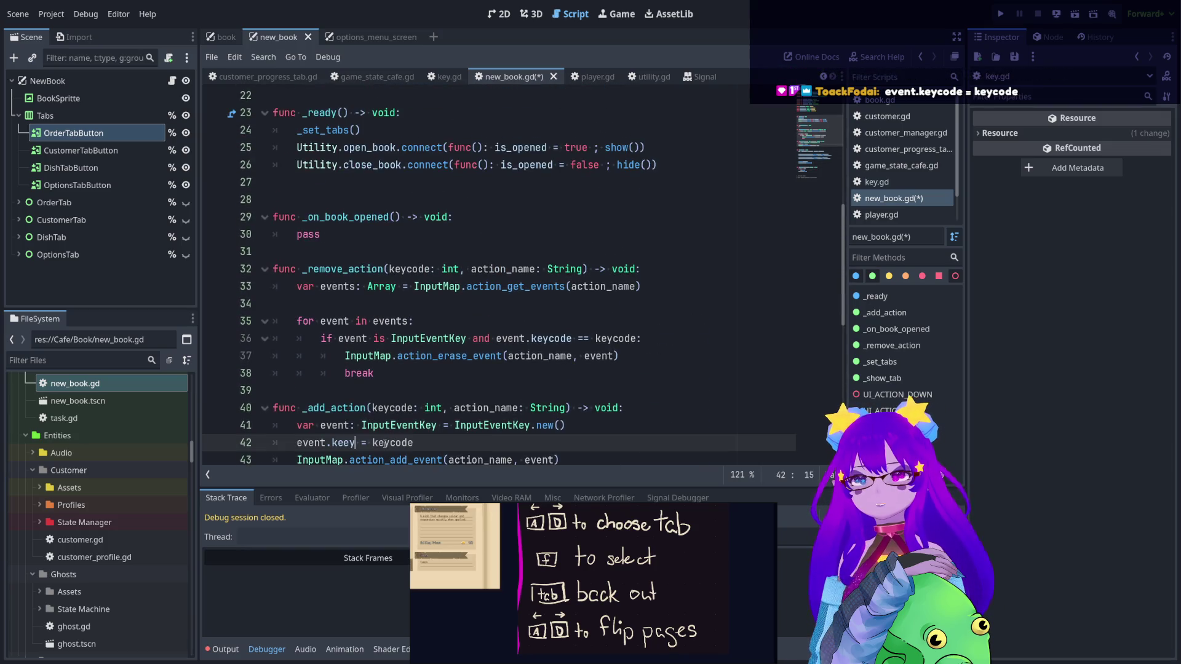
{"action": "key", "text": "BackSpace"}
{"action": "key", "text": "BackSpace"}
{"action": "type", "text": "ycode"}
{"action": "left_click", "coordinate": [389, 204]}
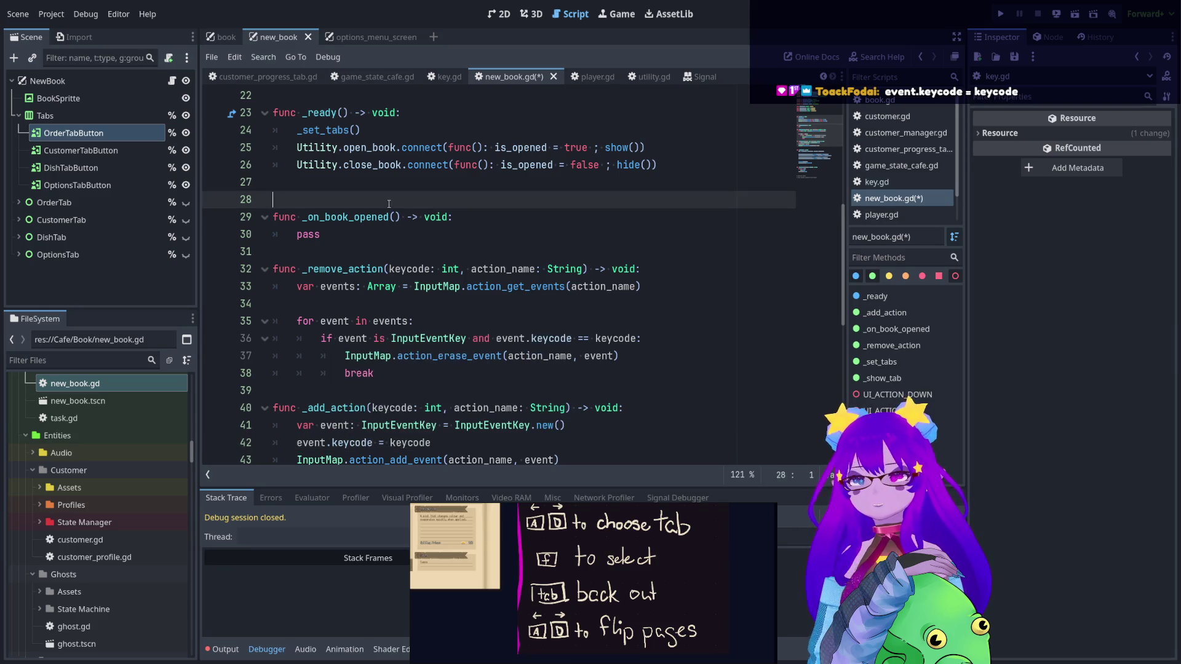
{"action": "key", "text": "ctrl+s"}
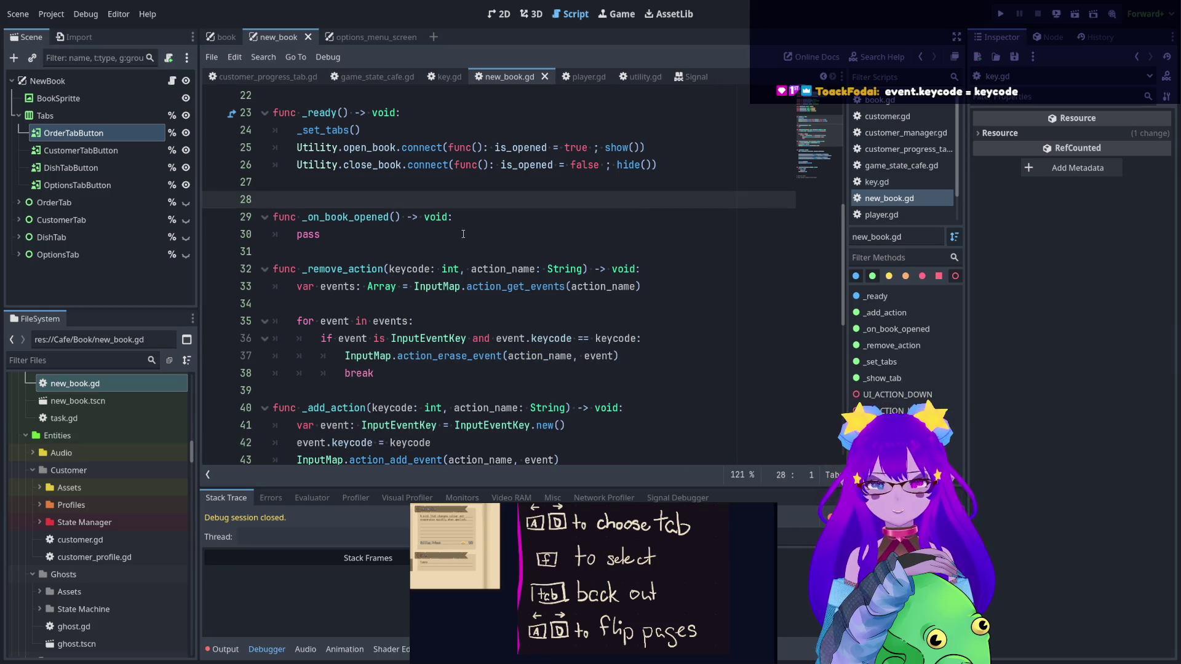
{"action": "scroll", "coordinate": [463, 233], "scroll_direction": "up", "scroll_amount": 4}
{"action": "left_click", "coordinate": [363, 288]}
- Replace the started func with var default_keys: Dictionary, trying KEY_F as the key type
{"action": "type", "text": "func"}
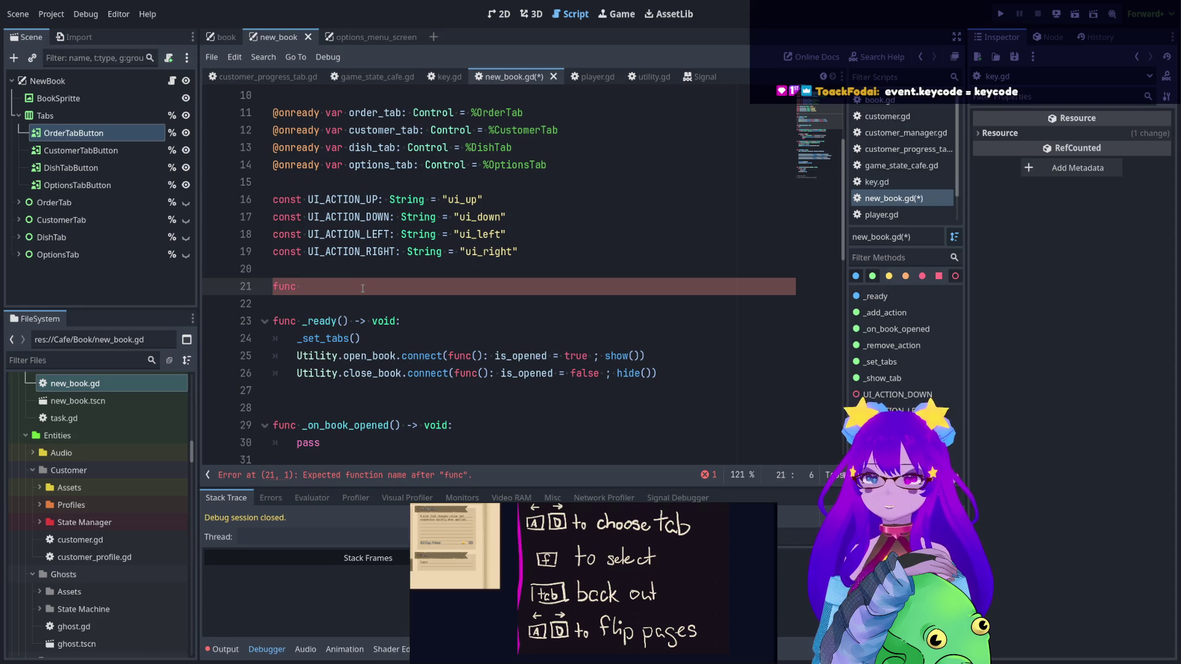
{"action": "type", "text": "keycode_to"}
{"action": "key", "text": "BackSpace"}
{"action": "key", "text": "BackSpace"}
{"action": "key", "text": "BackSpace"}
{"action": "key", "text": "BackSpace"}
{"action": "key", "text": "BackSpace"}
{"action": "key", "text": "BackSpace"}
{"action": "type", "text": "var defau"}
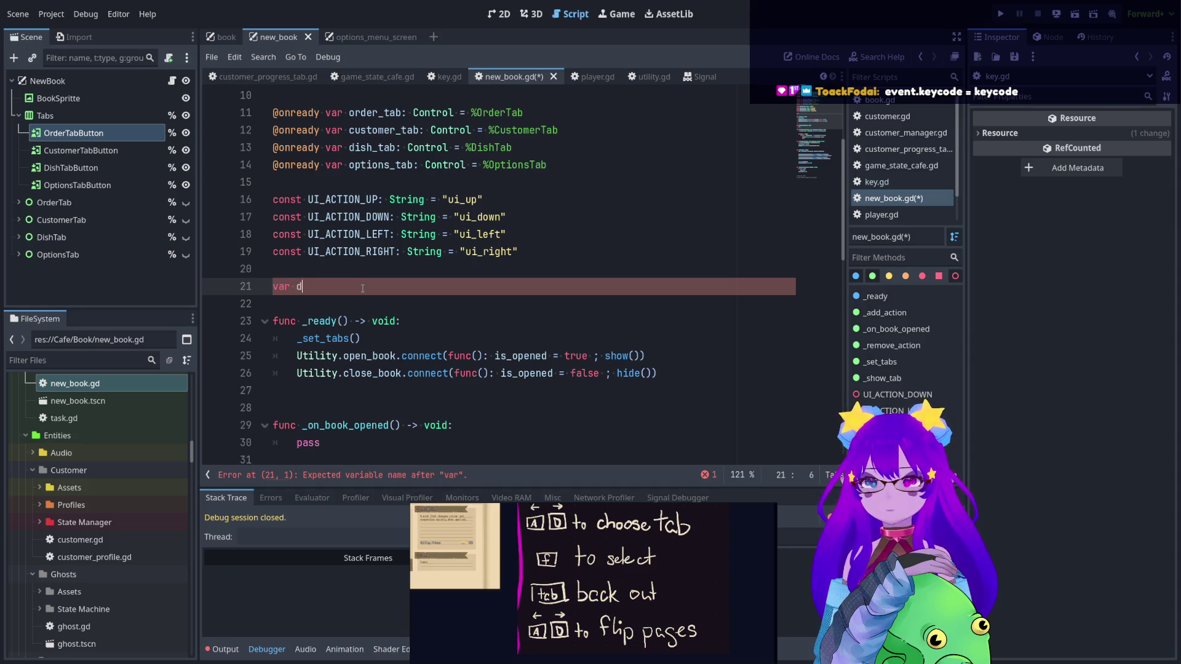
{"action": "type", "text": "lt_keys"}
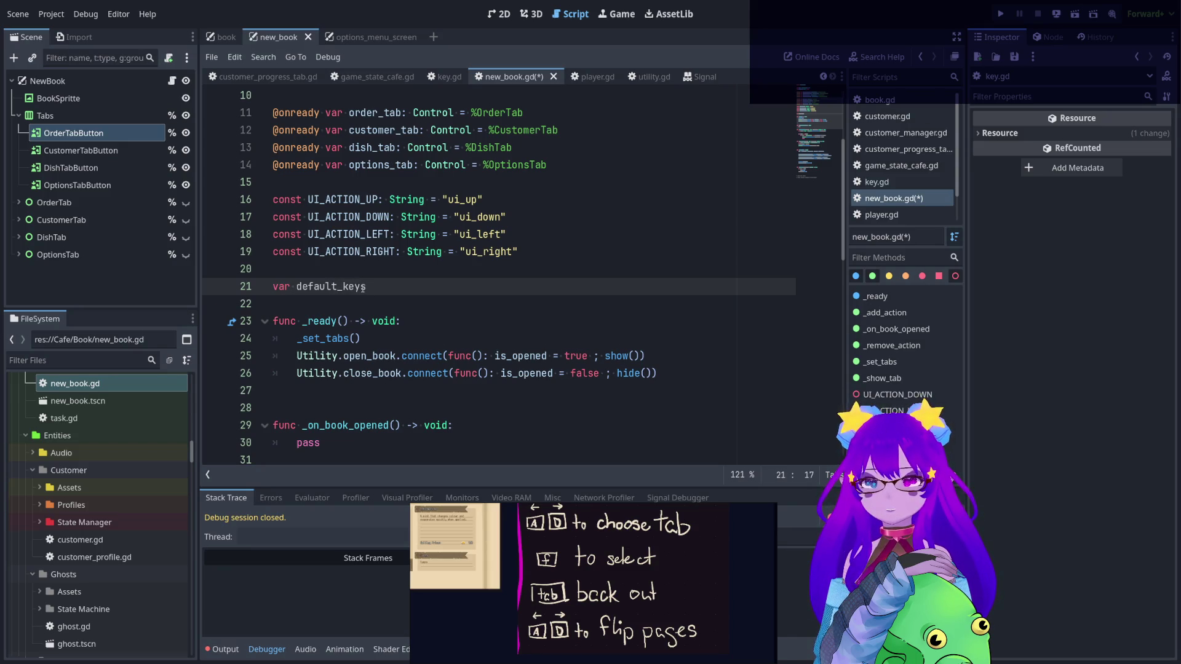
{"action": "type", "text": ": Dict"}
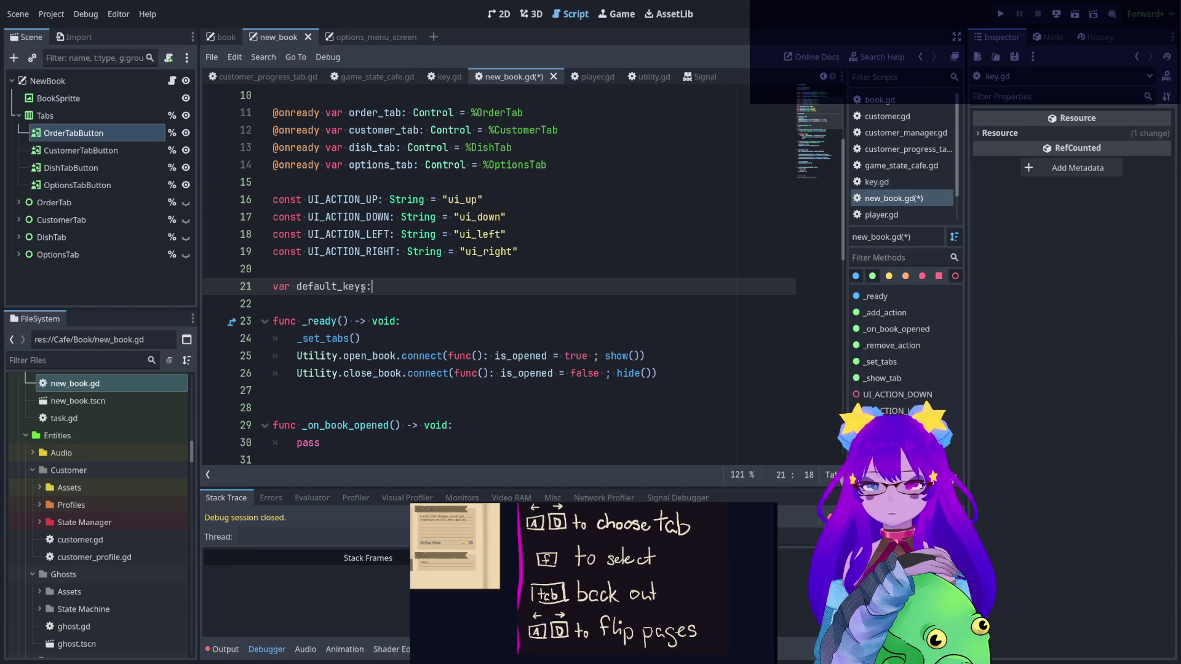
{"action": "key", "text": "Return"}
{"action": "type", "text": "["}
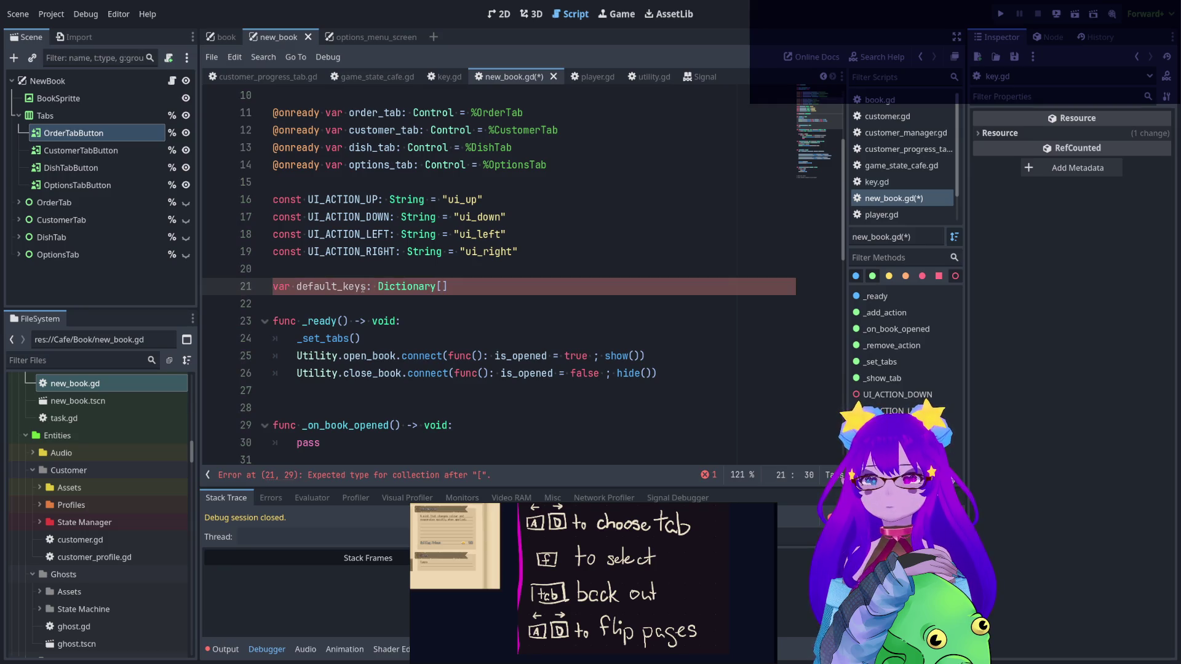
{"action": "type", "text": "Keycode"}
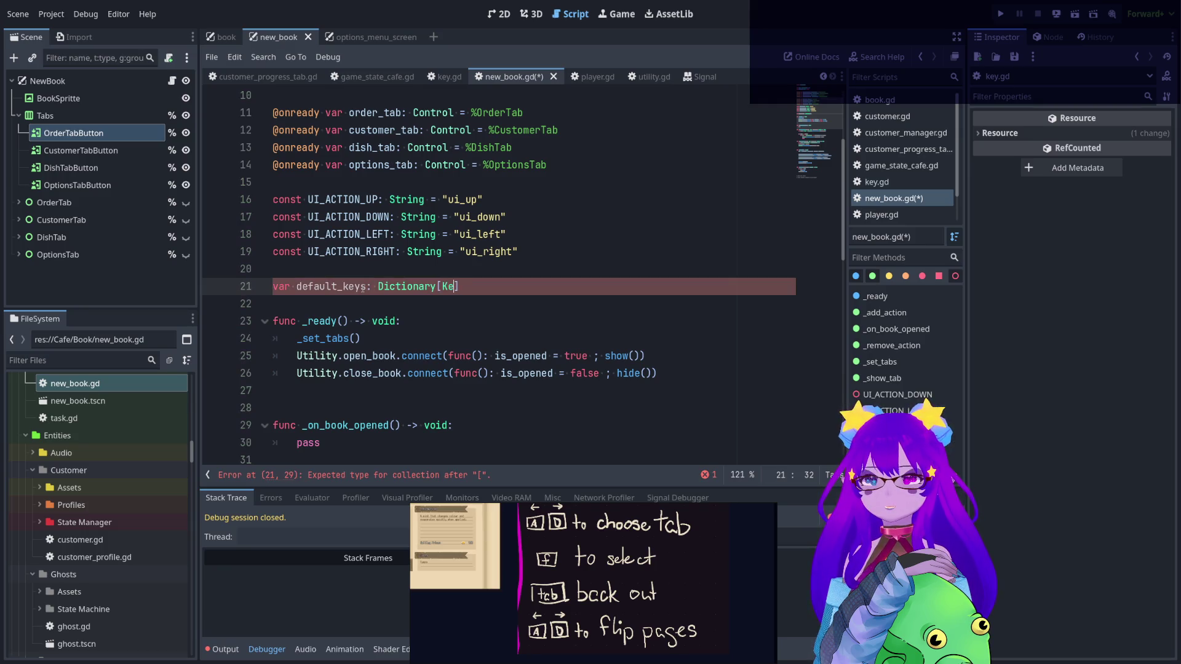
{"action": "key", "text": "BackSpace"}
{"action": "key", "text": "BackSpace"}
{"action": "key", "text": "BackSpace"}
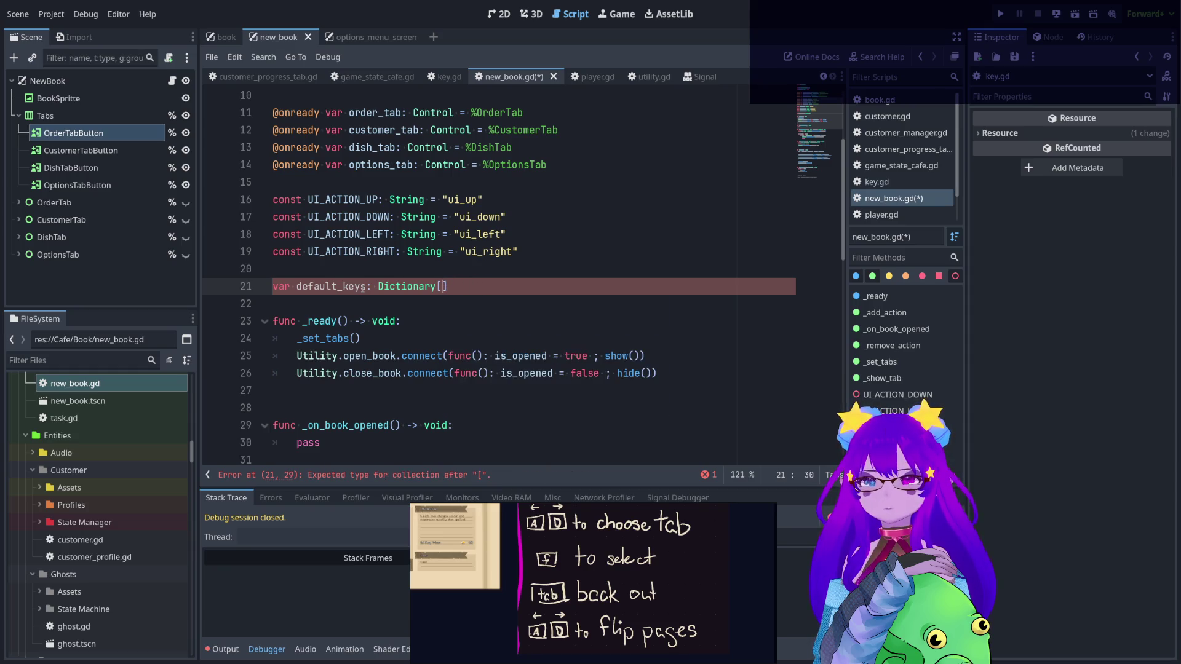
{"action": "type", "text": "K"}
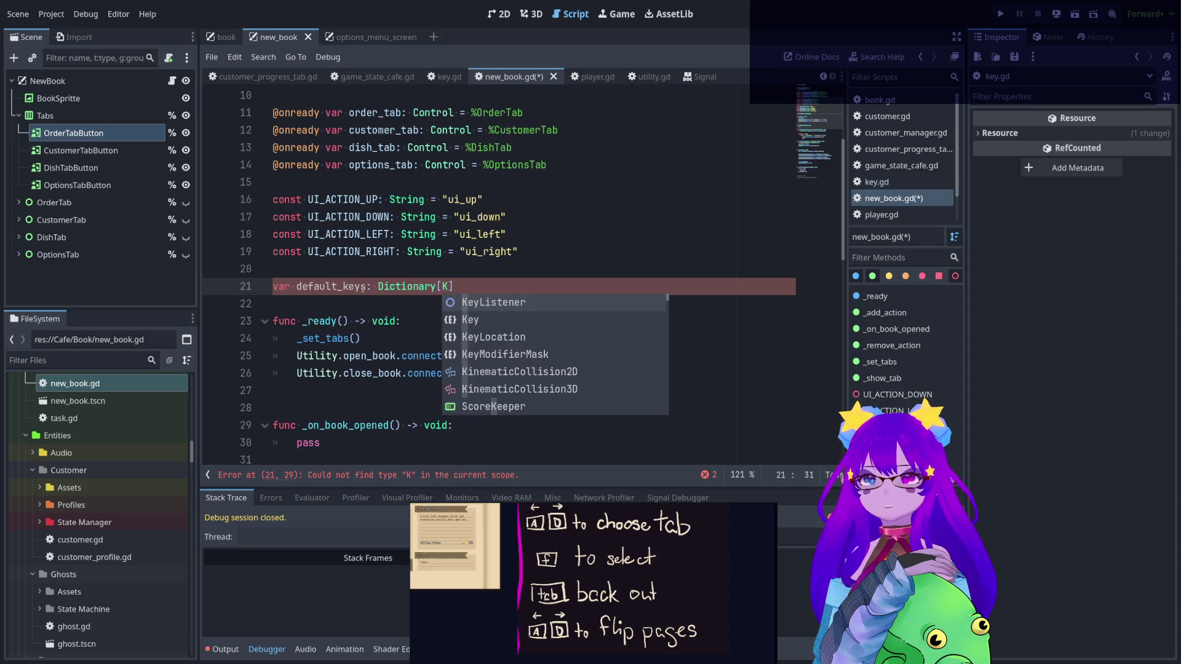
{"action": "key", "text": "BackSpace"}
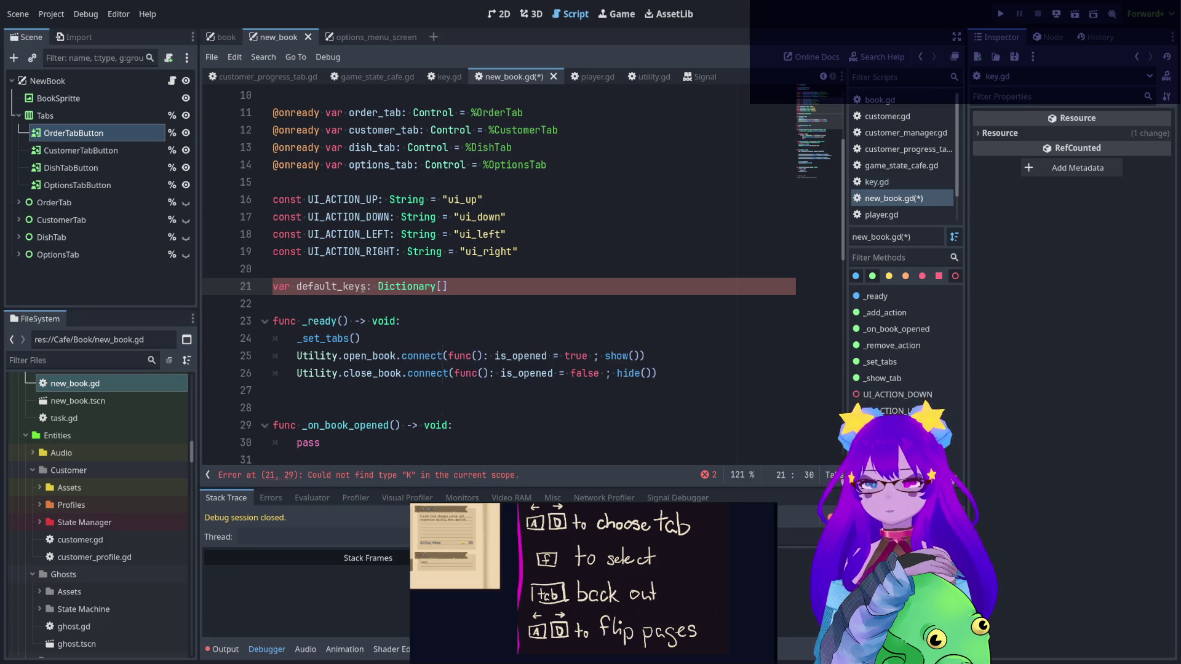
{"action": "type", "text": "Key_"}
{"action": "key", "text": "BackSpace"}
{"action": "key", "text": "BackSpace"}
{"action": "key", "text": "BackSpace"}
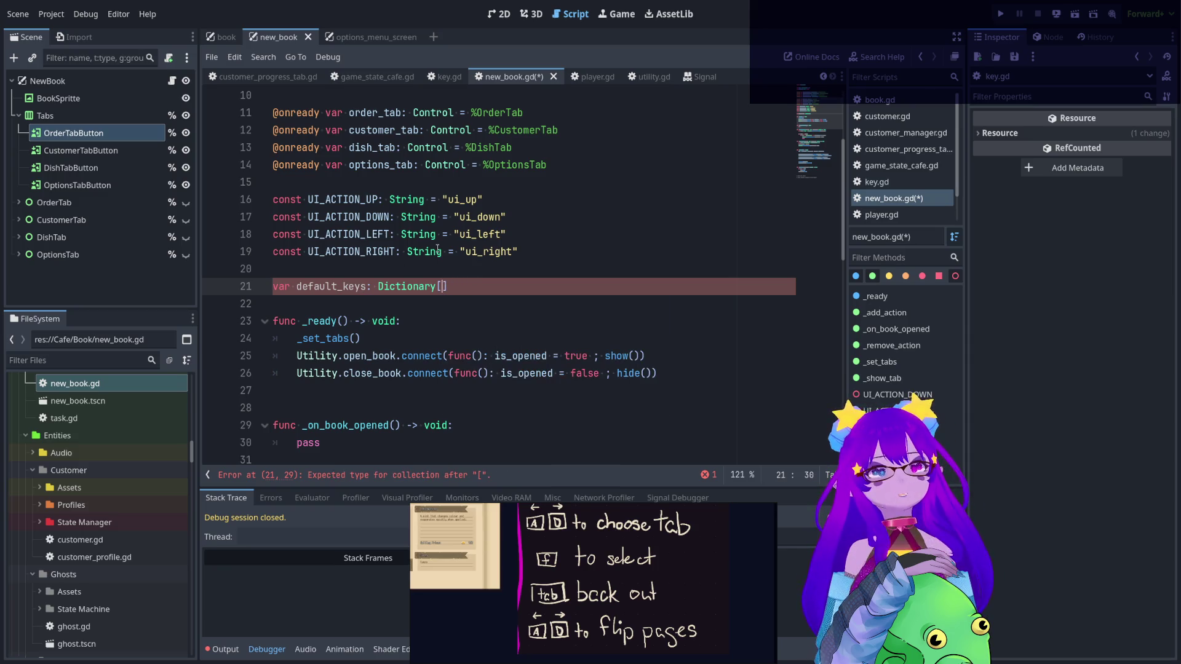
{"action": "type", "text": "KEY_F"}
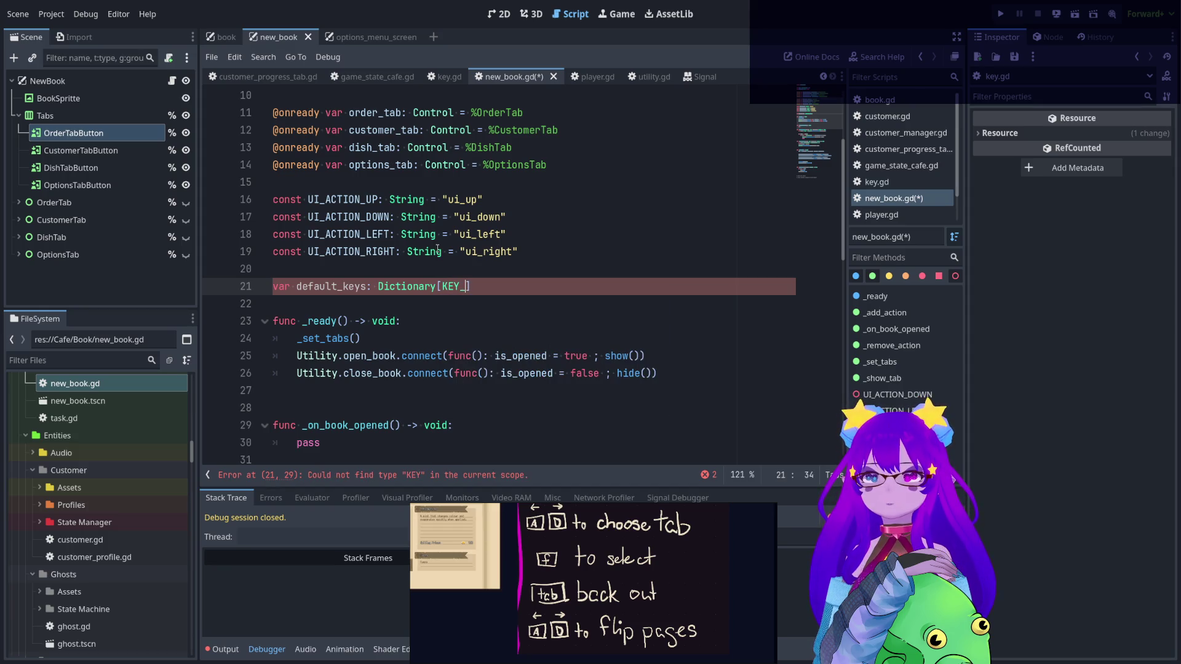
{"action": "scroll", "coordinate": [443, 263], "scroll_direction": "down", "scroll_amount": 1}
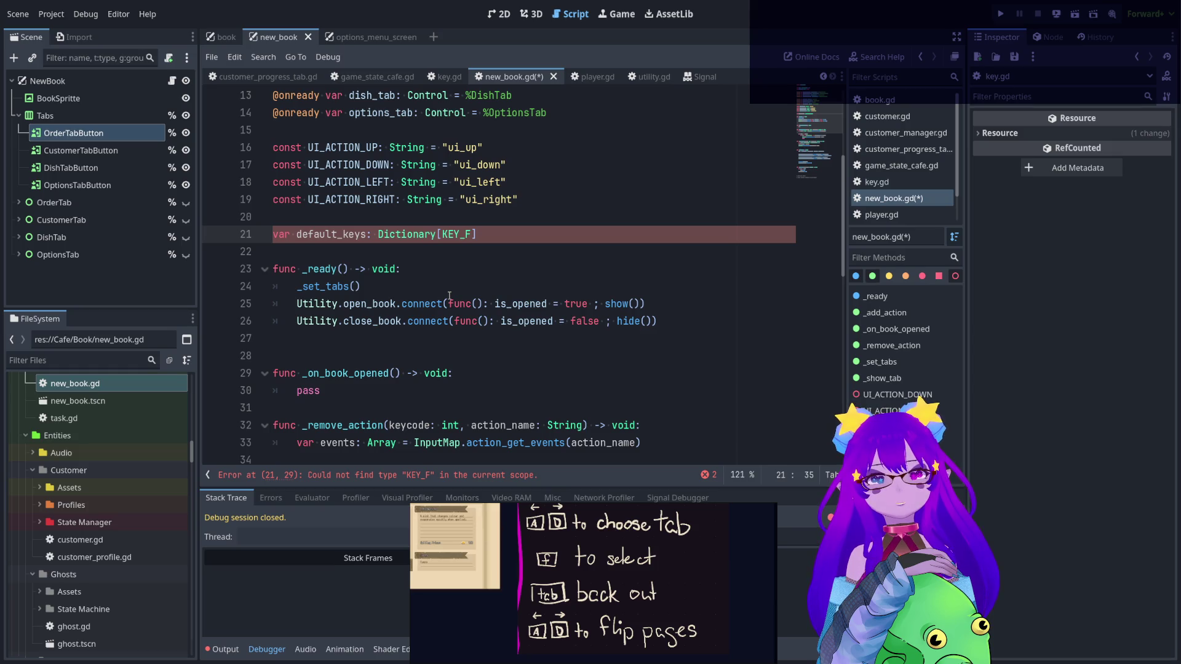
- Change the types to [int, string] and initialise default_keys with an open { } block
{"action": "left_click_drag", "start_coordinate": [470, 234], "coordinate": [442, 235]}
{"action": "left_click", "coordinate": [464, 235]}
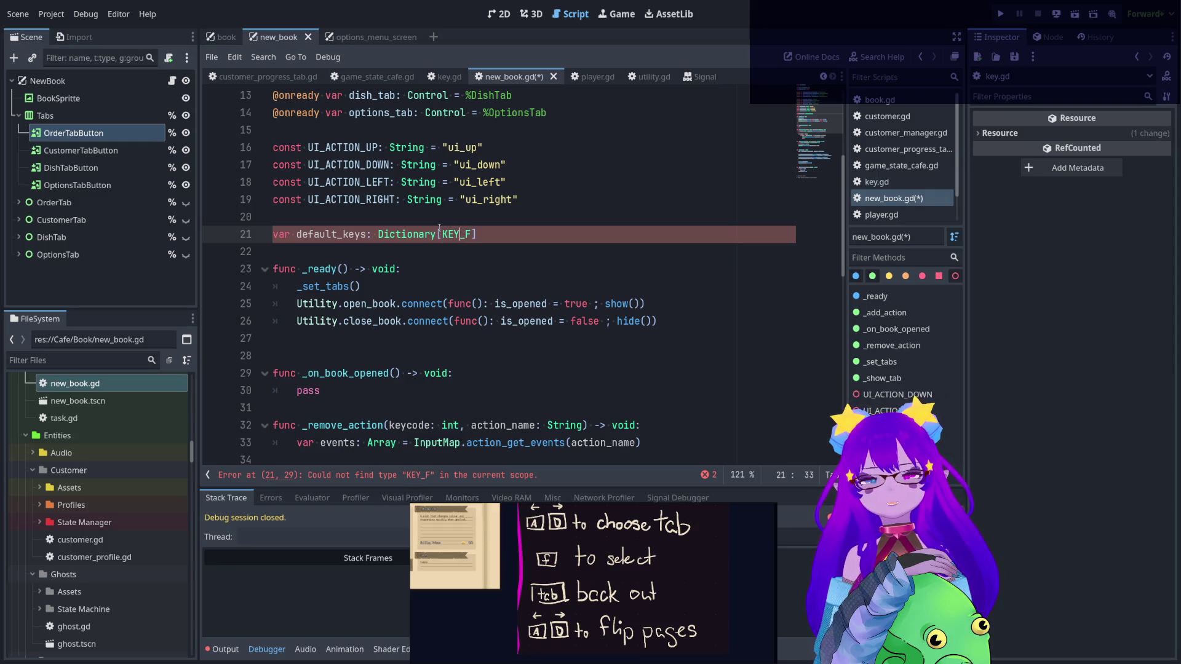
{"action": "left_click_drag", "start_coordinate": [440, 233], "coordinate": [471, 235]}
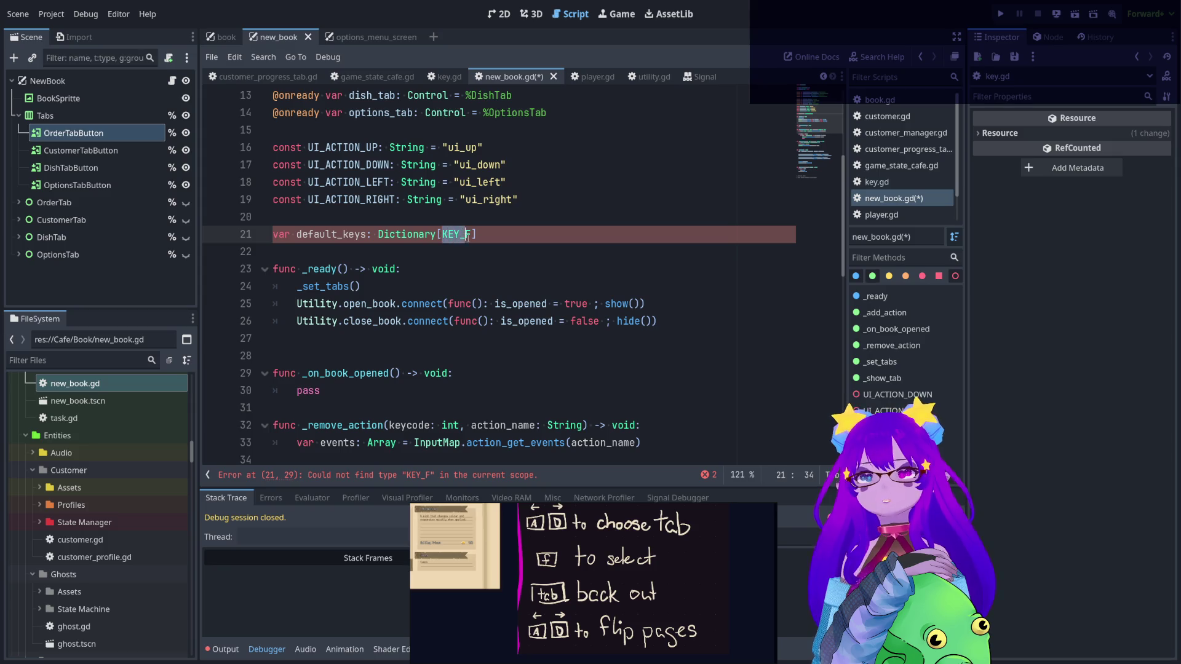
{"action": "key", "text": "BackSpace"}
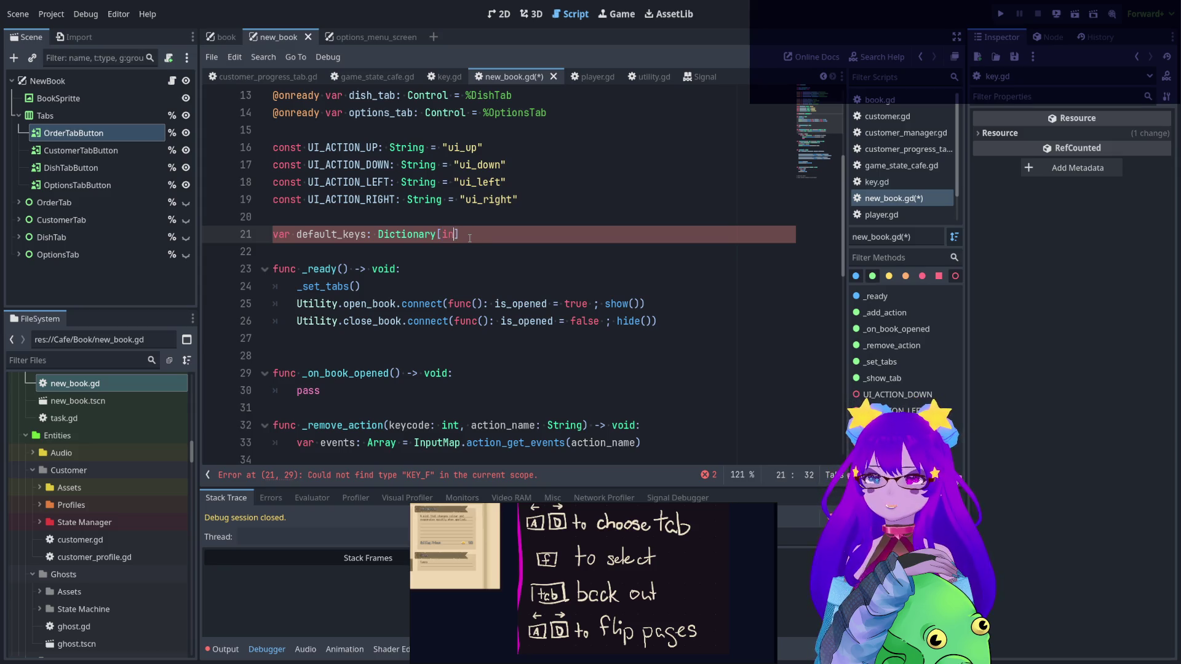
{"action": "type", "text": "int"}
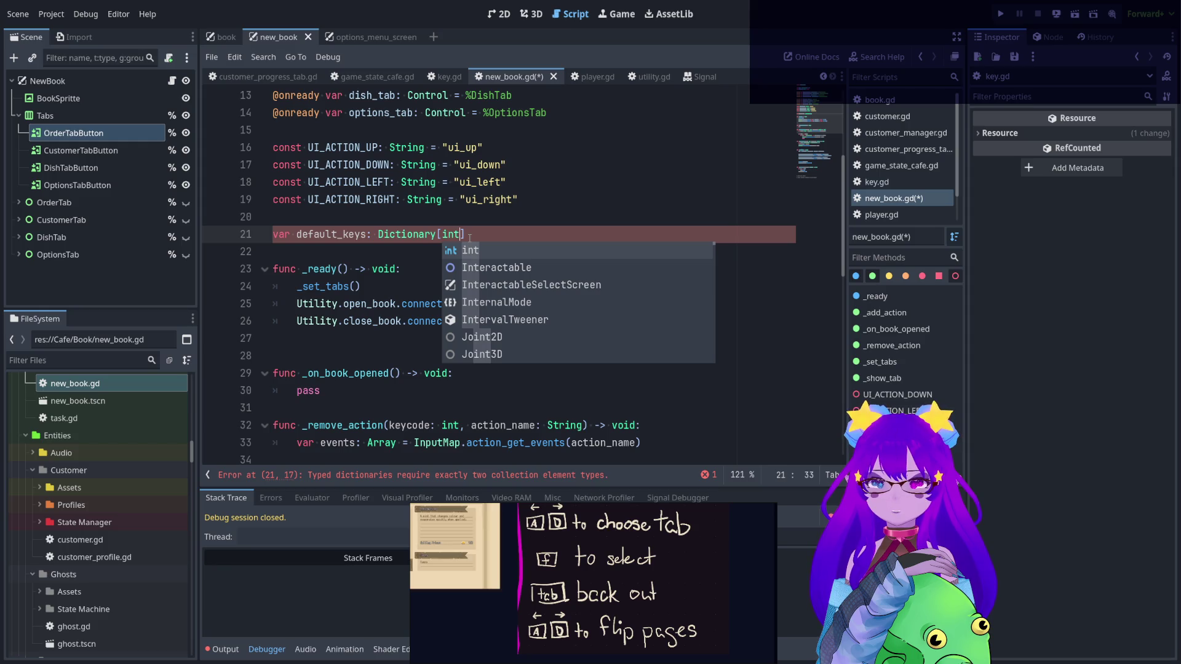
{"action": "type", "text": ","}
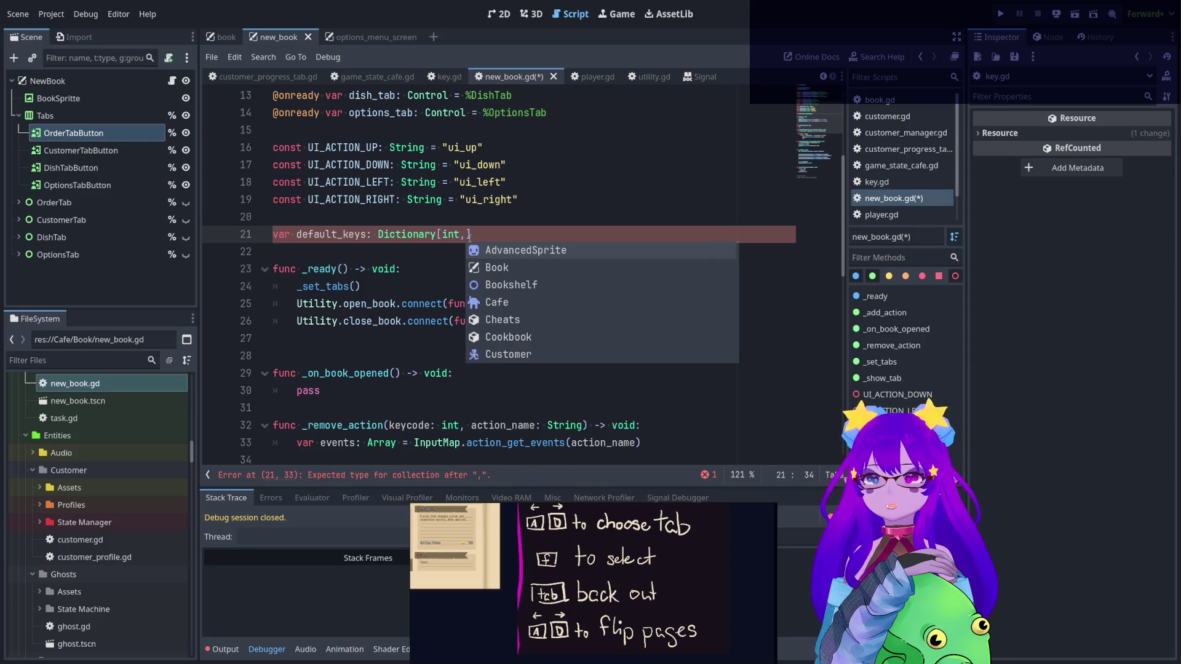
{"action": "type", "text": " string"}
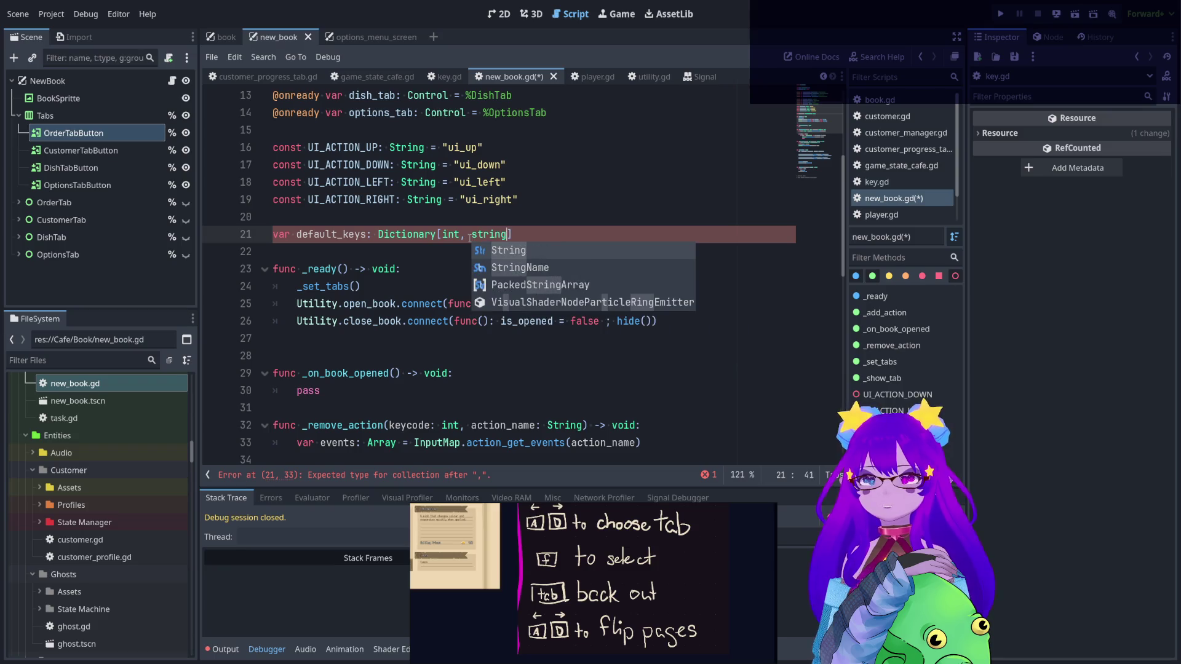
{"action": "type", "text": "] = "}
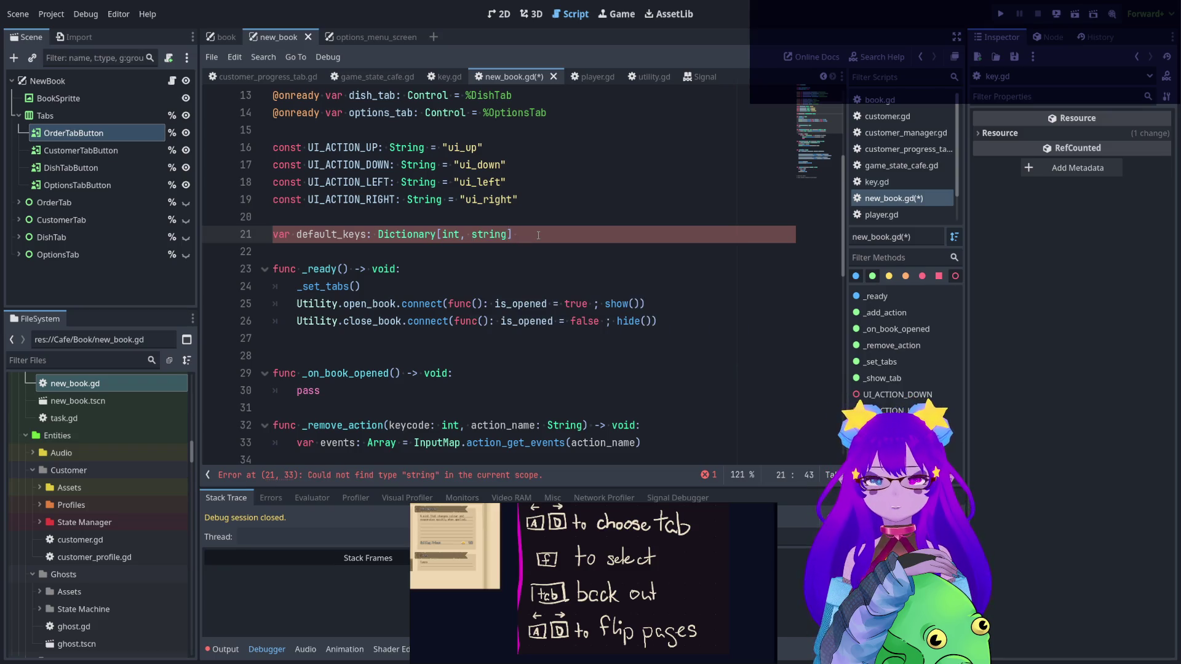
{"action": "type", "text": "["}
{"action": "key", "text": "BackSpace"}
{"action": "type", "text": "{"}
{"action": "key", "text": "Return"}
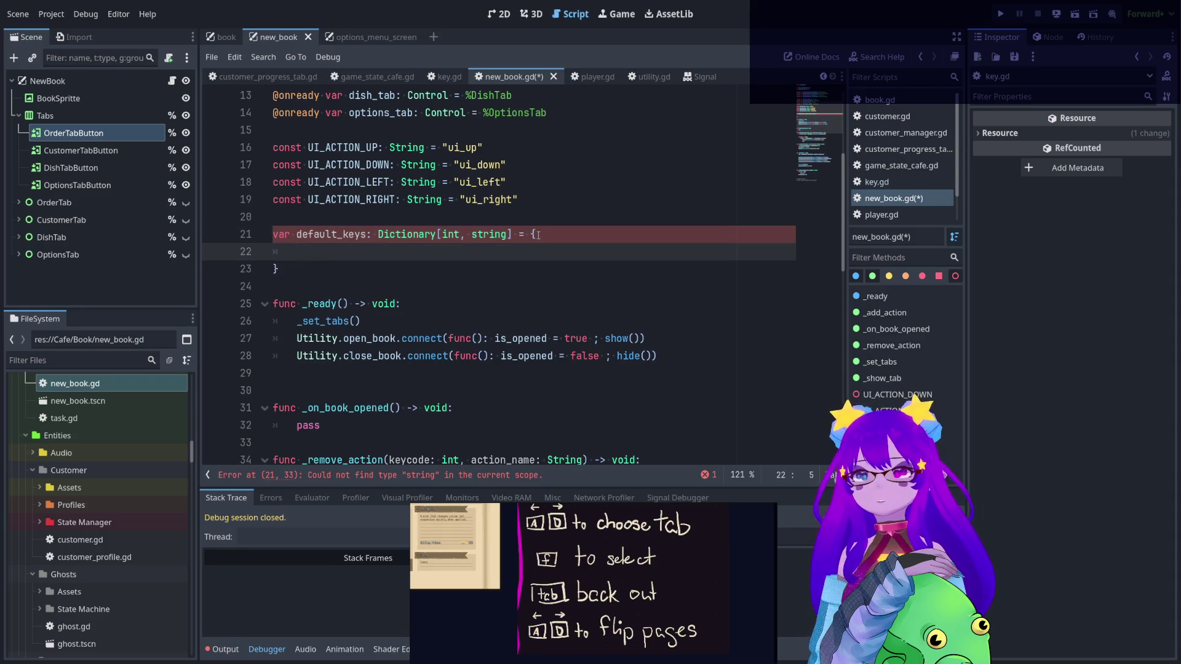
- Capitalize String in the type hint and begin the first entry with KEY_
{"action": "left_click", "coordinate": [481, 236]}
{"action": "key", "text": "shift+Left"}
{"action": "type", "text": "S"}
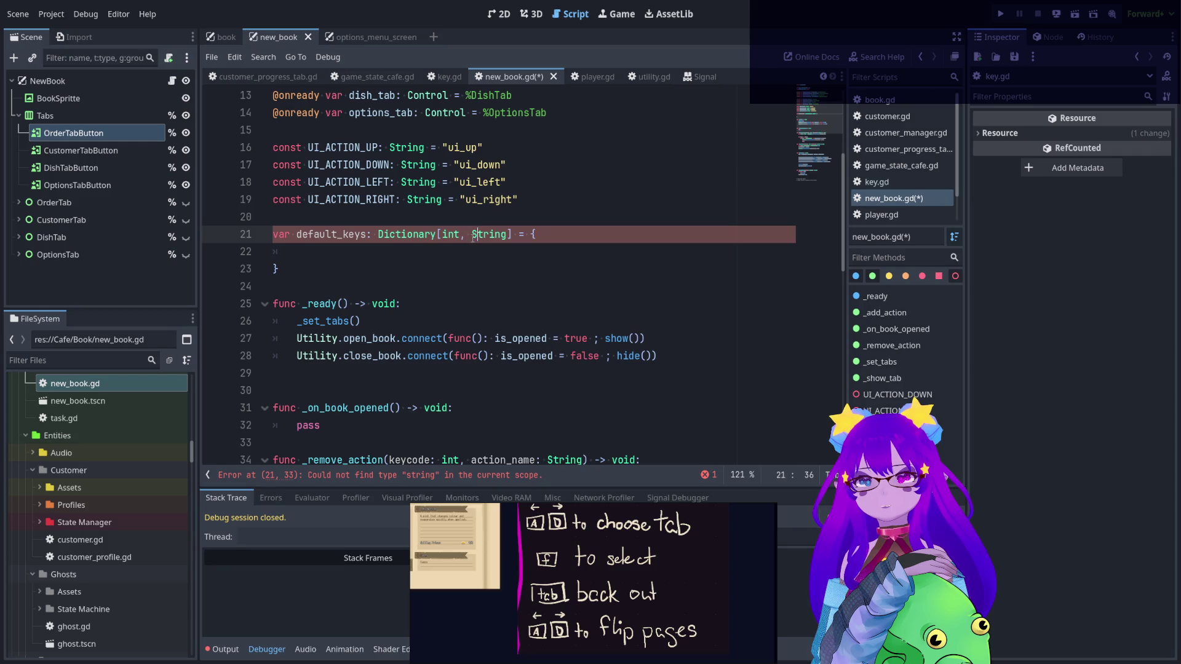
{"action": "left_click", "coordinate": [465, 250]}
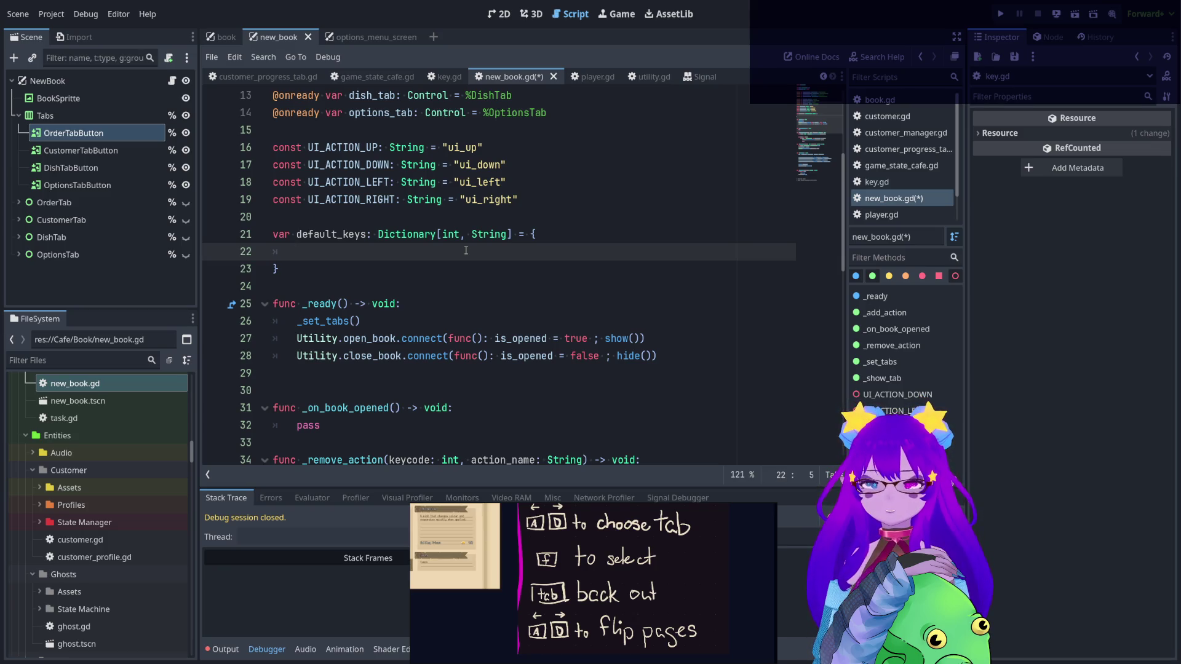
{"action": "type", "text": "Key"}
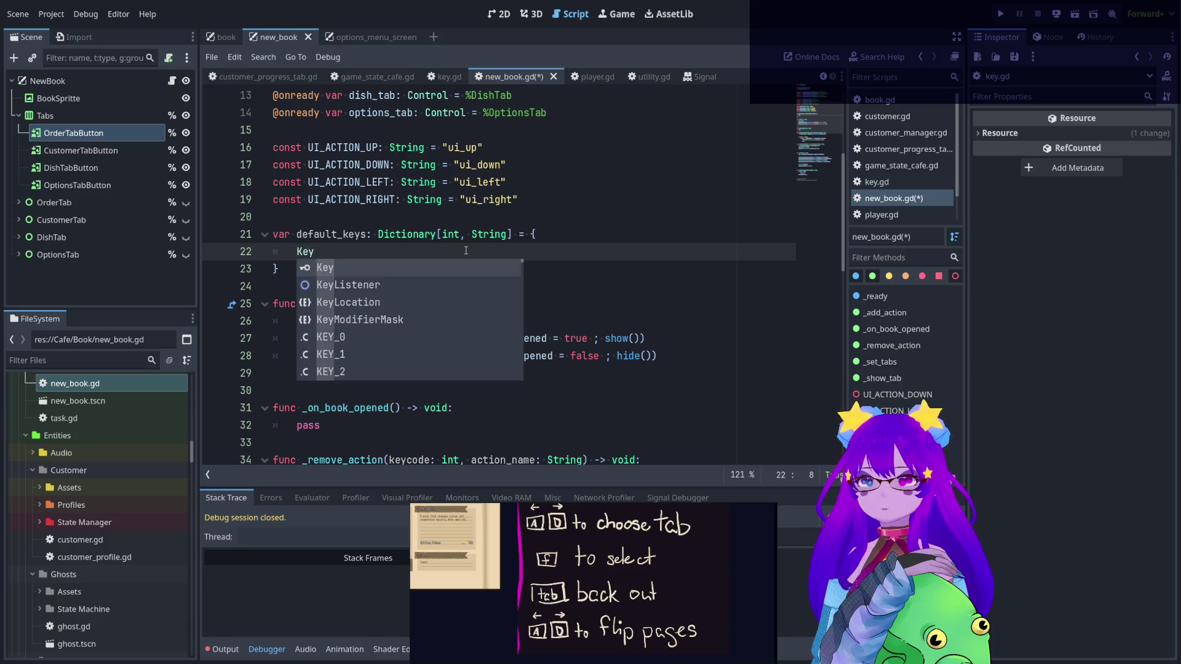
{"action": "key", "text": "BackSpace"}
{"action": "key", "text": "BackSpace"}
{"action": "key", "text": "BackSpace"}
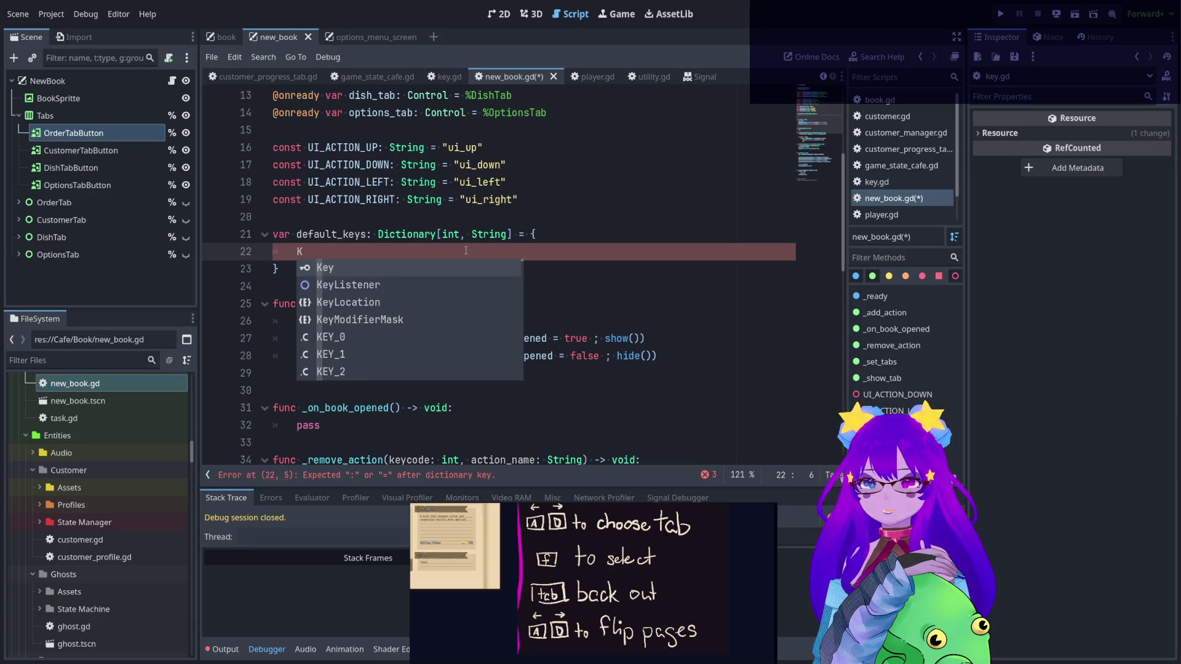
{"action": "type", "text": "KEY_"}
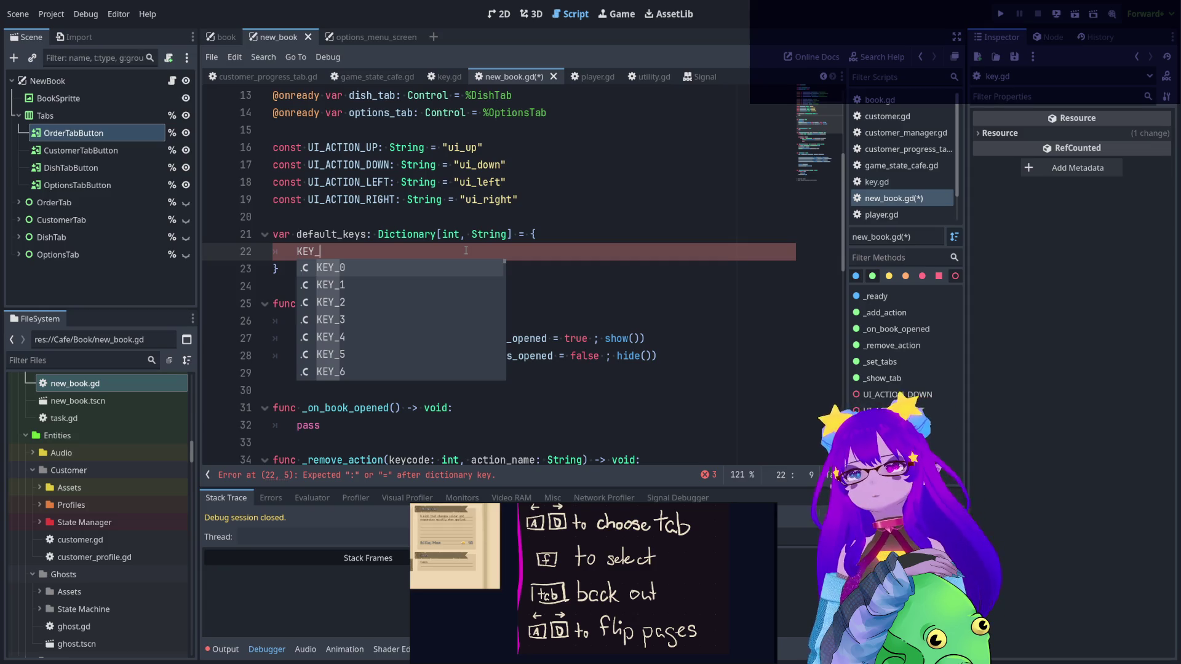
- Change the default_keys type hint to Dictionary[String, int]
{"action": "double_click", "coordinate": [480, 235]}
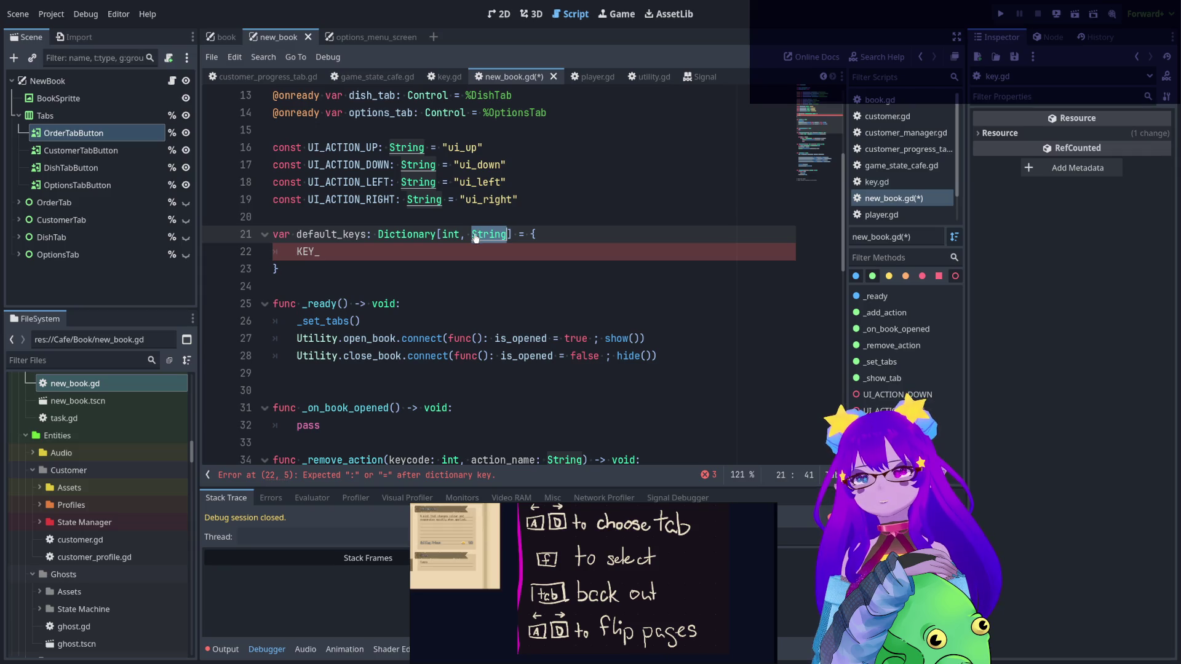
{"action": "key", "text": "BackSpace"}
{"action": "double_click", "coordinate": [451, 234]}
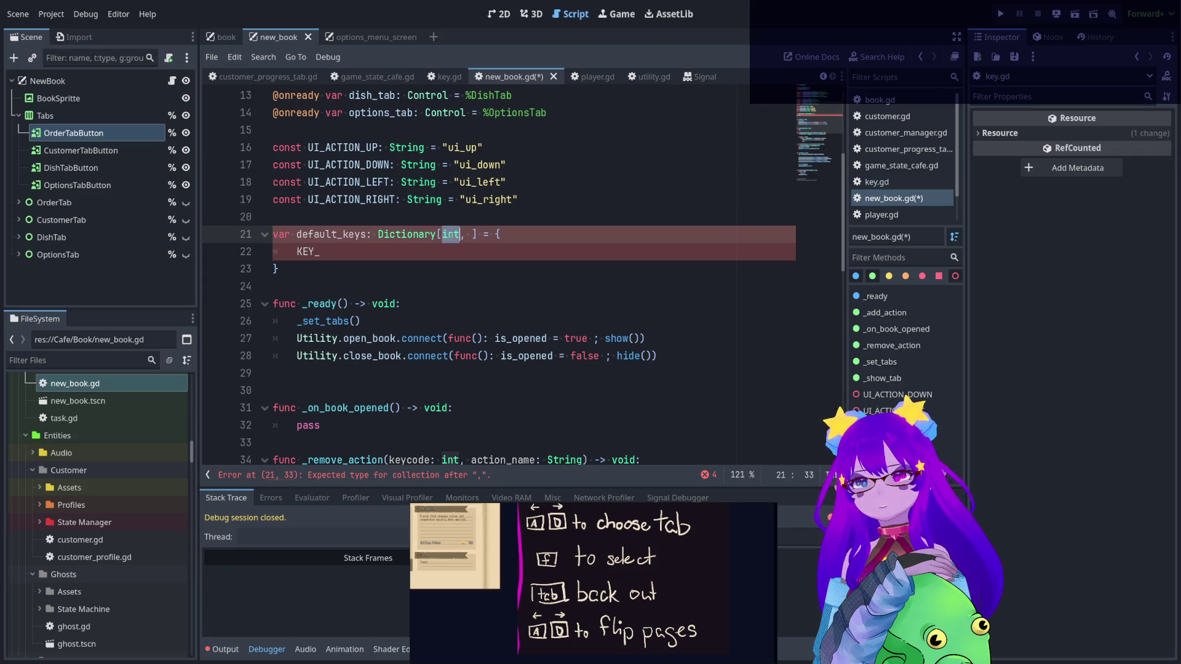
{"action": "type", "text": "String"}
{"action": "left_click", "coordinate": [489, 233]}
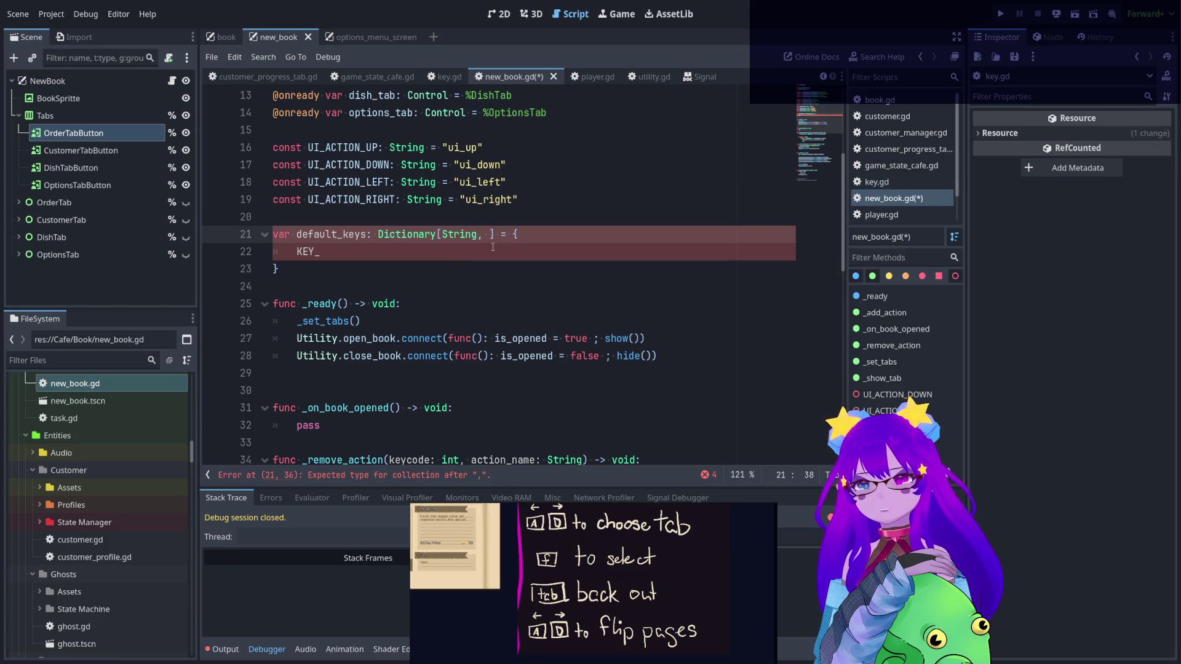
{"action": "double_click", "coordinate": [470, 236]}
{"action": "left_click", "coordinate": [495, 242]}
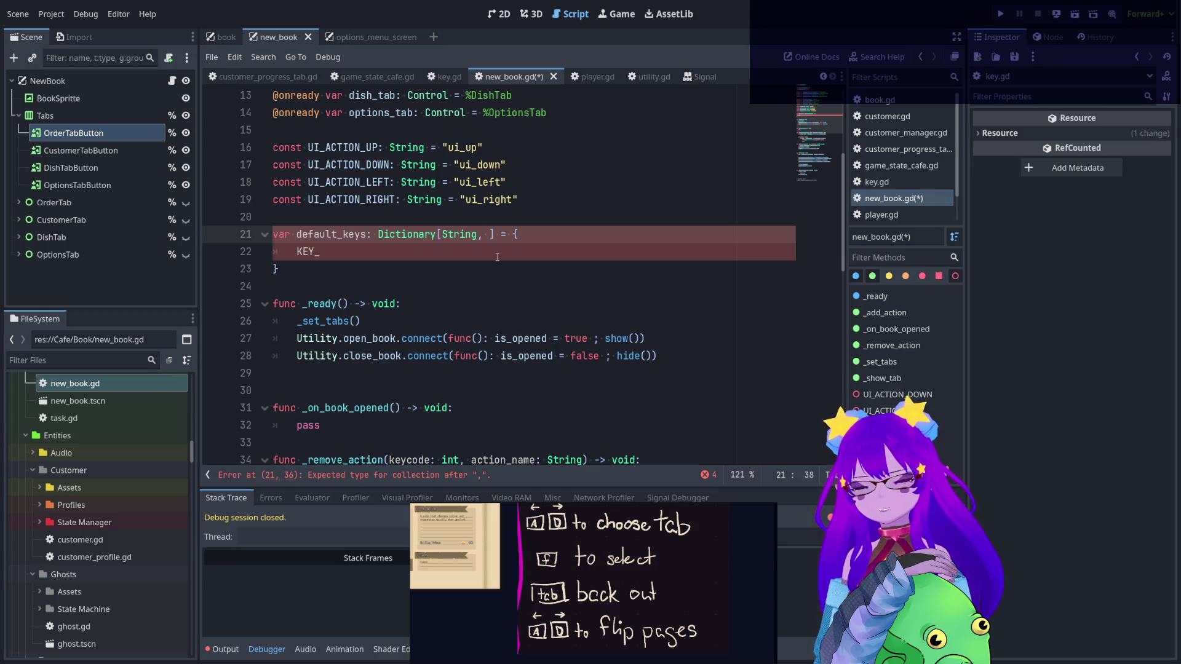
{"action": "type", "text": "int"}
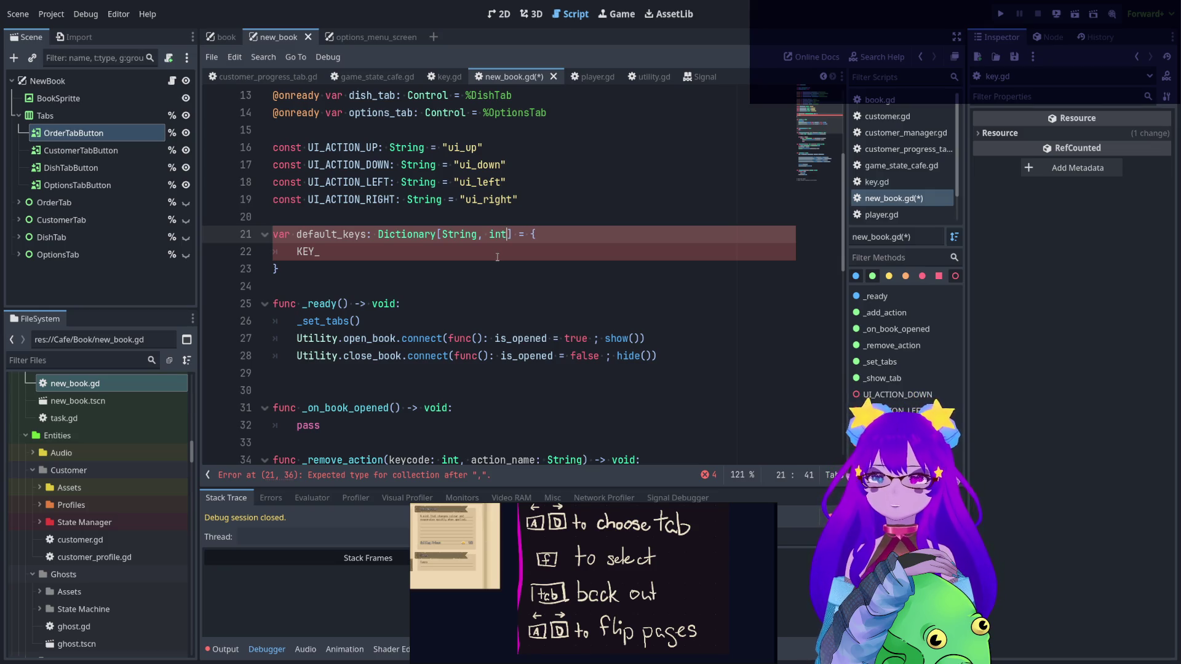
- Write the first entry as UI_ACTION_UP: KEY_W, copying the constant name from line 16
{"action": "left_click", "coordinate": [296, 251]}
{"action": "double_click", "coordinate": [342, 147]}
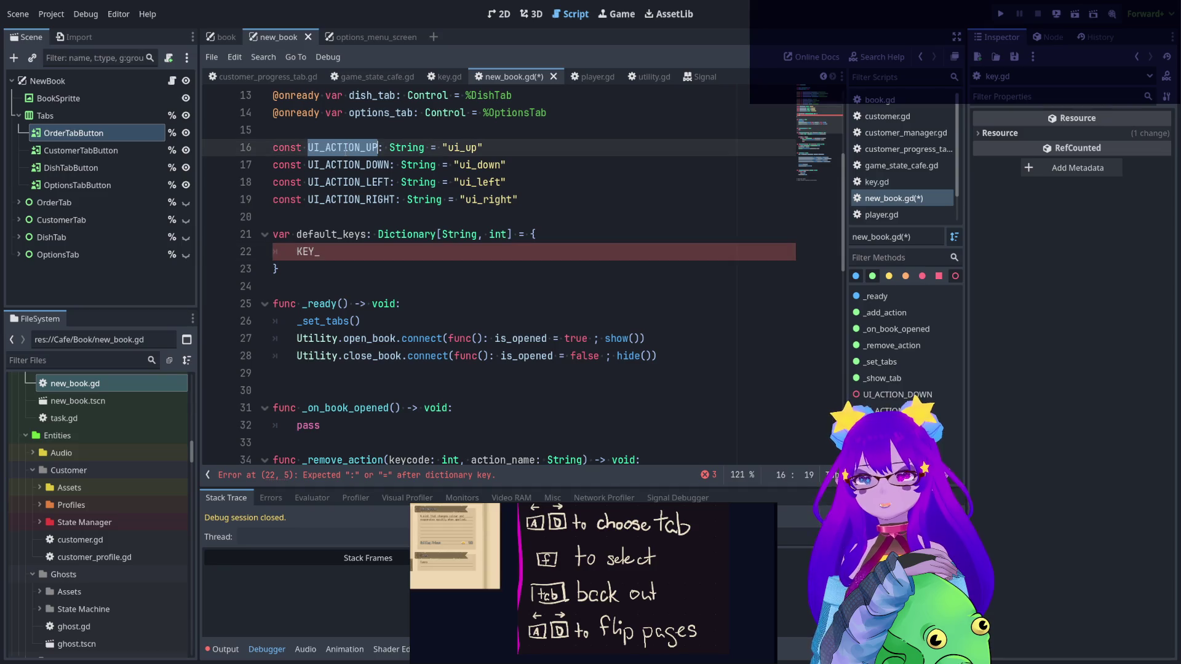
{"action": "key", "text": "ctrl+c"}
{"action": "double_click", "coordinate": [309, 251]}
{"action": "key", "text": "ctrl+v"}
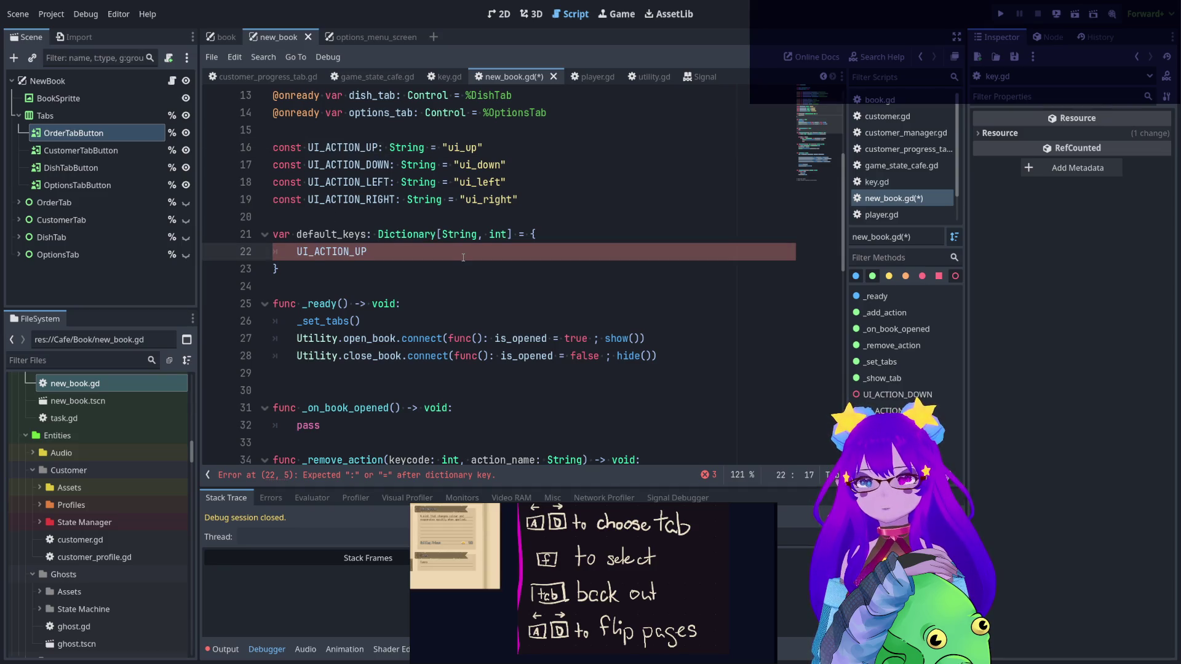
{"action": "type", "text": ": "}
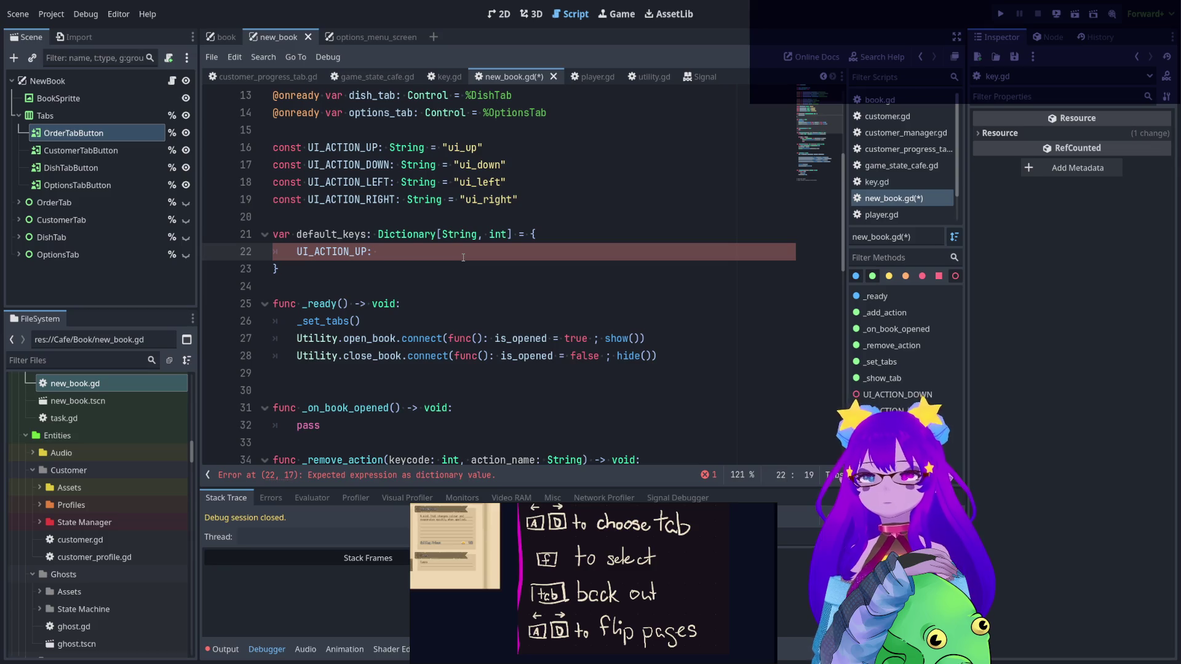
{"action": "type", "text": "Key."}
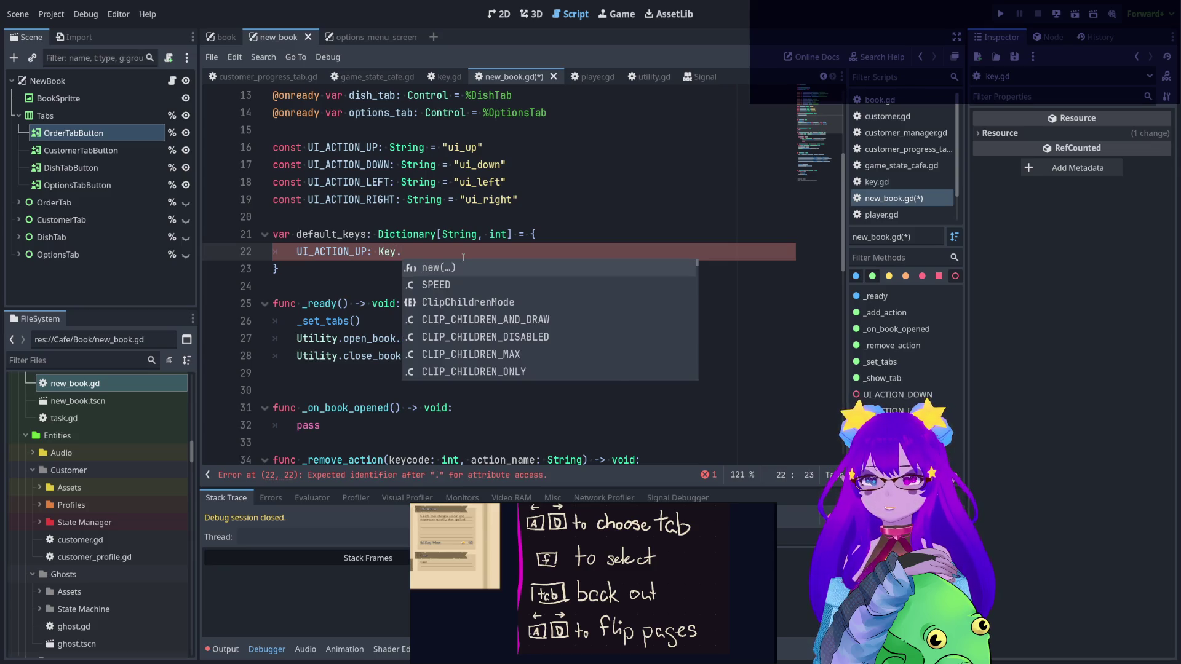
{"action": "key", "text": "BackSpace"}
{"action": "key", "text": "BackSpace"}
{"action": "key", "text": "BackSpace"}
{"action": "type", "text": "EY_"}
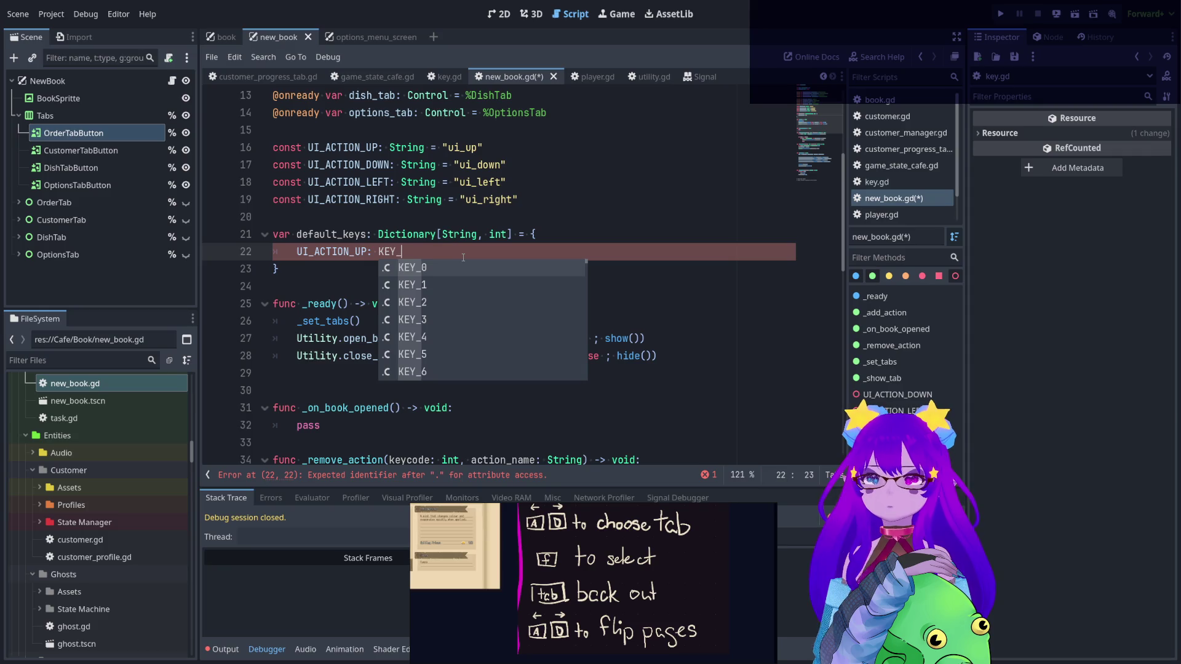
{"action": "type", "text": "W,"}
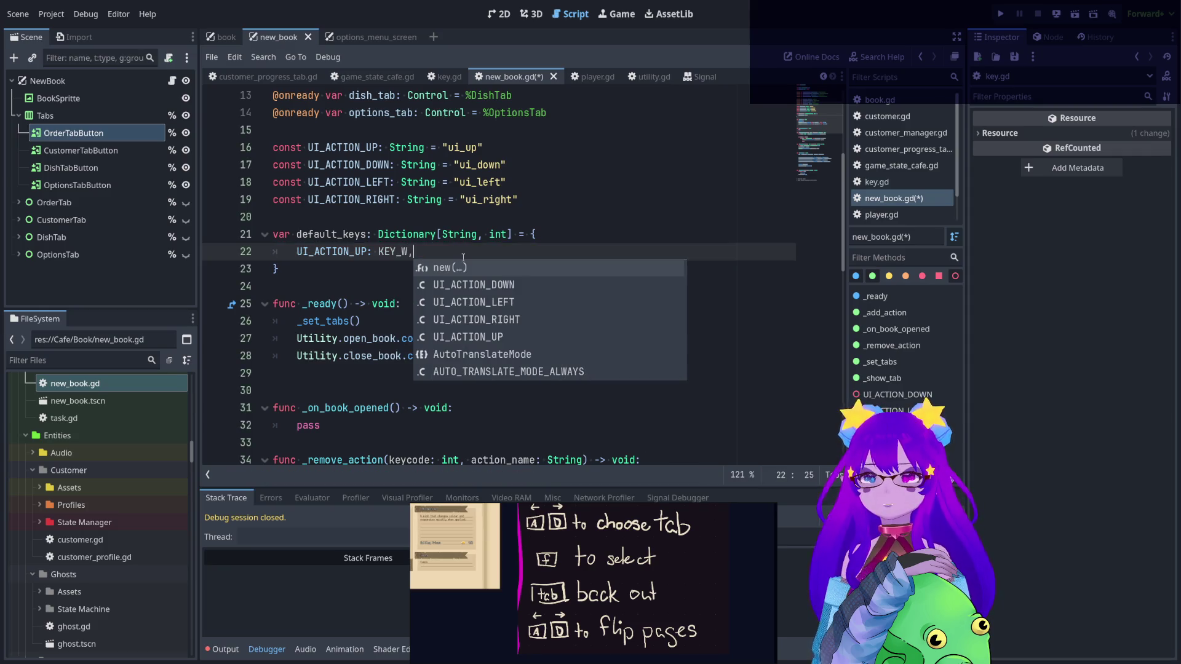
- Duplicate the entry three times and key the copies UI_ACTION_DOWN, UI_ACTION_LEFT and UI_ACTION_RIGHT
{"action": "key", "text": "ctrl+shift+d"}
{"action": "key", "text": "ctrl+shift+d"}
{"action": "key", "text": "ctrl+shift+d"}
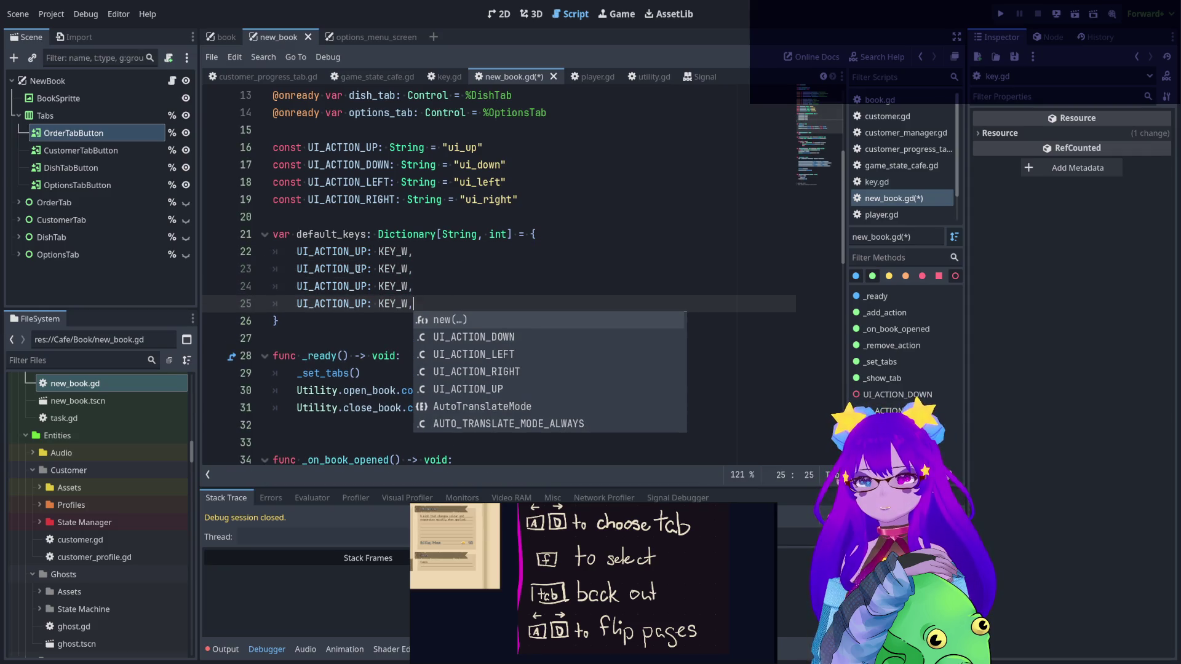
{"action": "left_click", "coordinate": [349, 269]}
{"action": "double_click", "coordinate": [349, 268]}
{"action": "type", "text": "UI_ACTION_DOWN"}
{"action": "double_click", "coordinate": [345, 182]}
{"action": "key", "text": "ctrl+c"}
{"action": "double_click", "coordinate": [345, 286]}
{"action": "key", "text": "ctrl+v"}
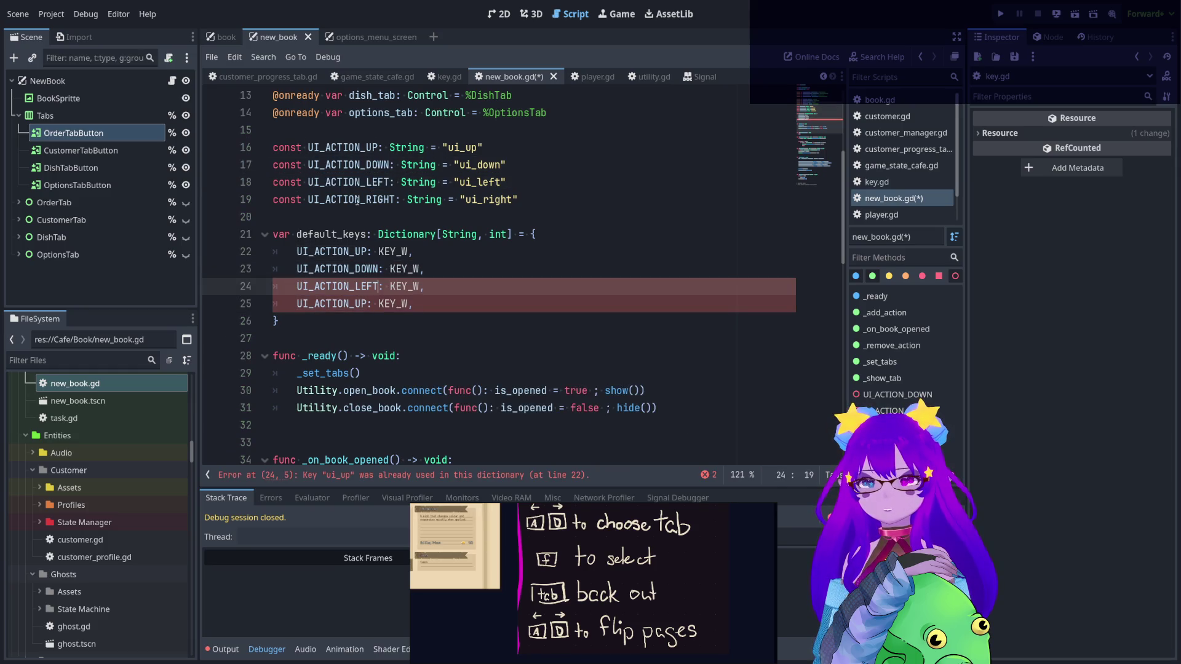
{"action": "double_click", "coordinate": [357, 199]}
{"action": "key", "text": "ctrl+c"}
{"action": "double_click", "coordinate": [345, 303]}
{"action": "key", "text": "ctrl+v"}
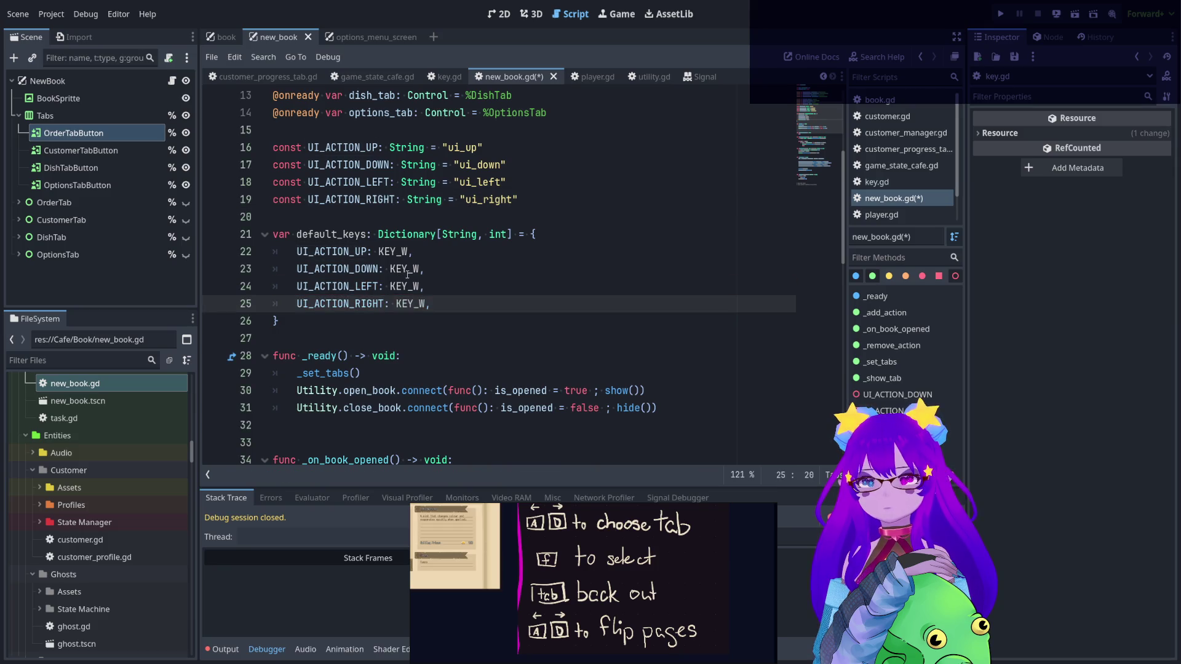
- Replace KEY_W with KEY_UP, KEY_DOWN, KEY_LEFT and KEY_RIGHT in the four entries
{"action": "left_click_drag", "start_coordinate": [410, 252], "coordinate": [403, 252]}
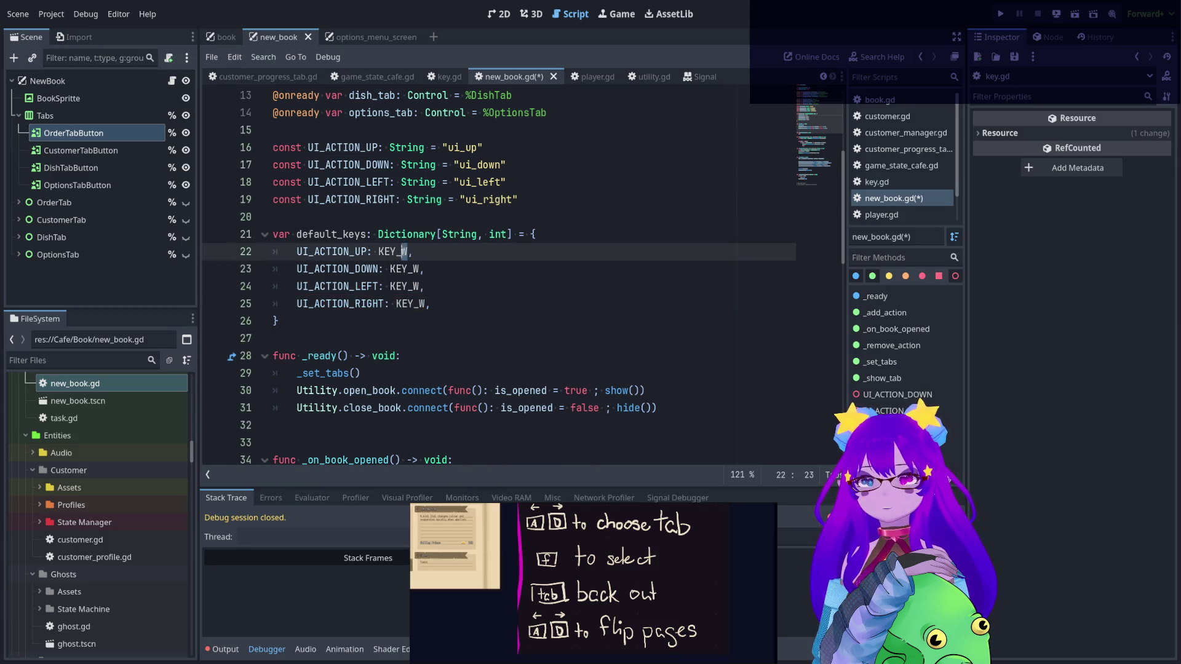
{"action": "type", "text": "UP"}
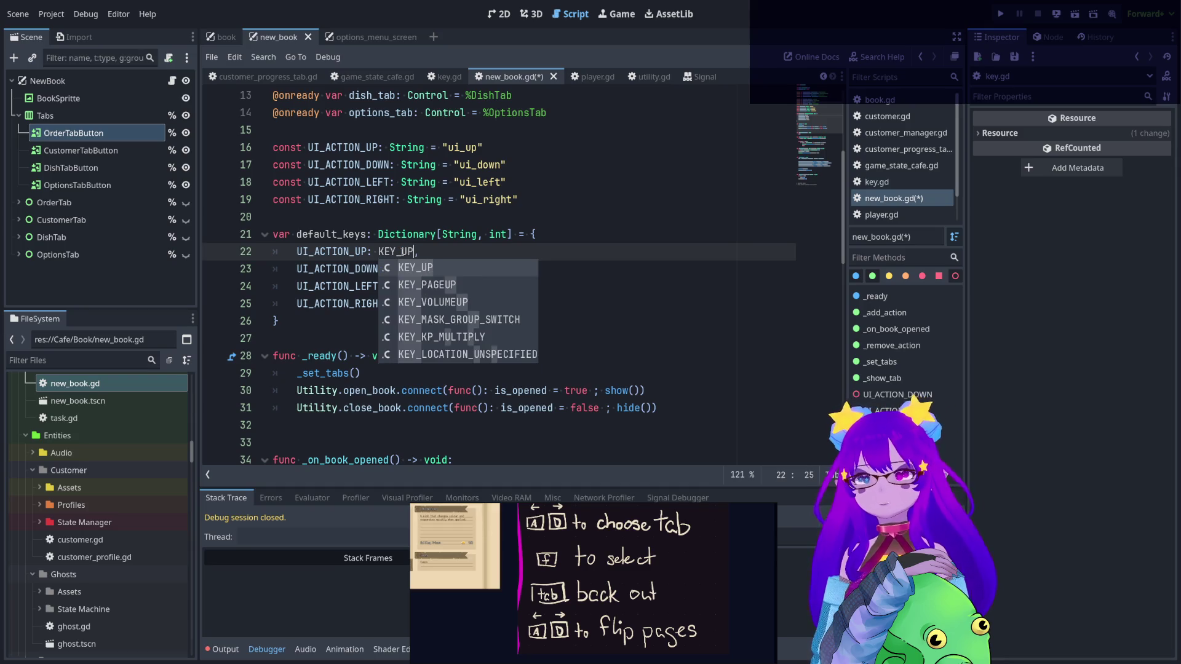
{"action": "left_click", "coordinate": [408, 240]}
{"action": "left_click_drag", "start_coordinate": [412, 275], "coordinate": [419, 274]}
{"action": "type", "text": "DPWN"}
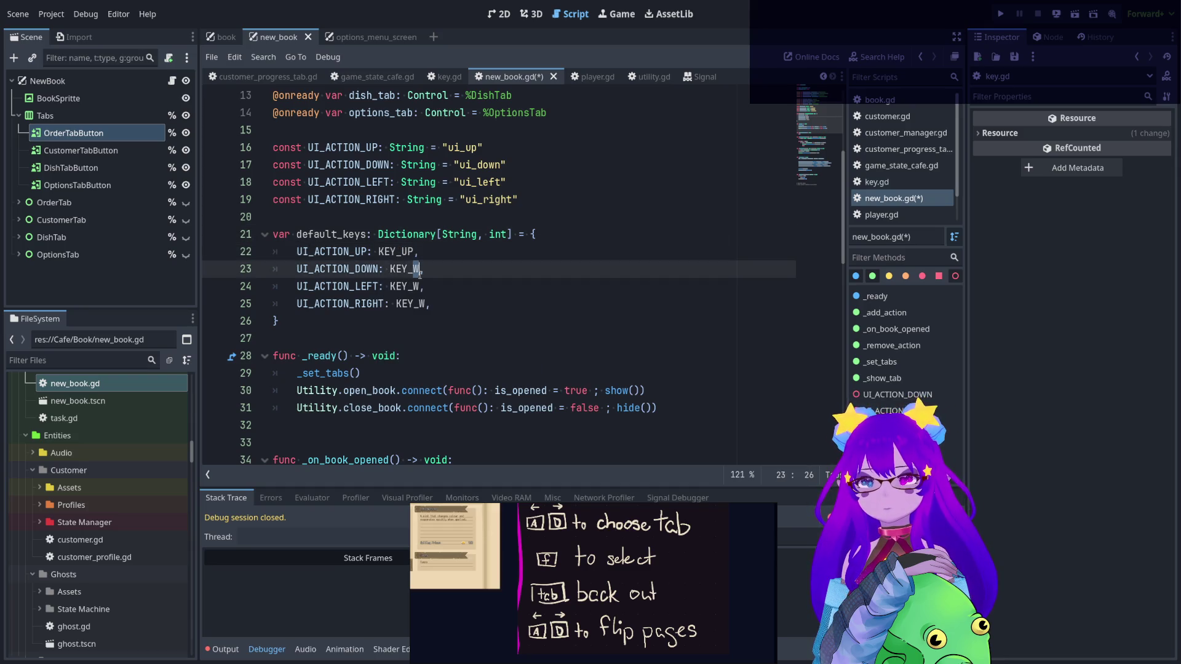
{"action": "key", "text": "BackSpace"}
{"action": "key", "text": "BackSpace"}
{"action": "key", "text": "BackSpace"}
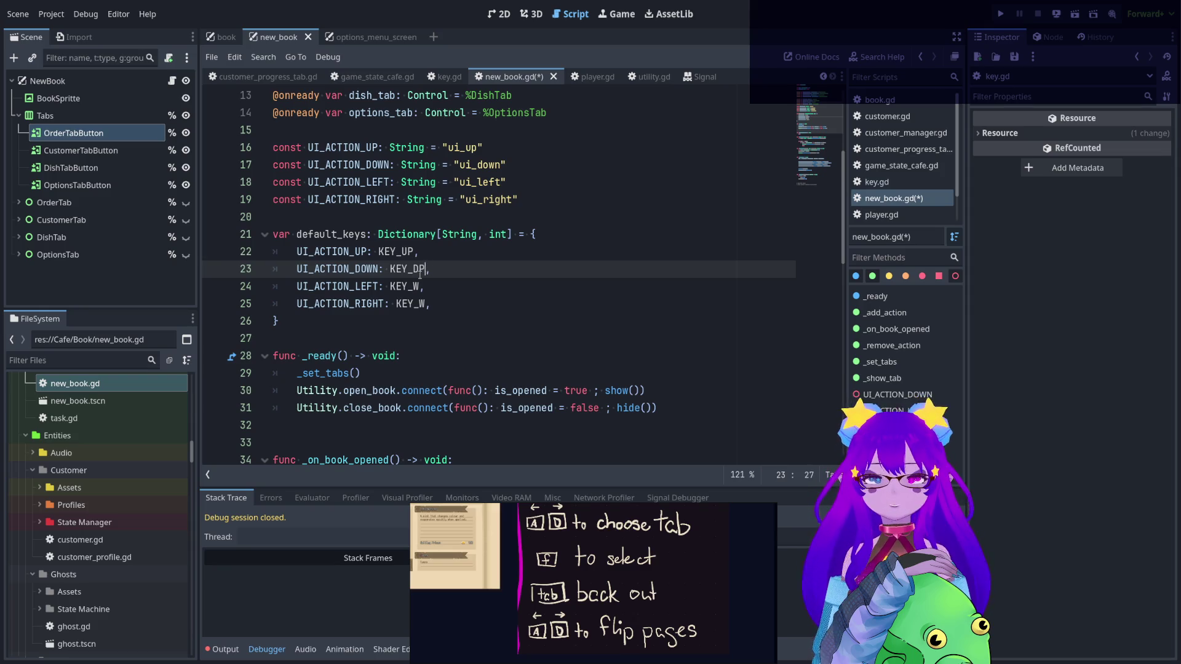
{"action": "type", "text": "OWN"}
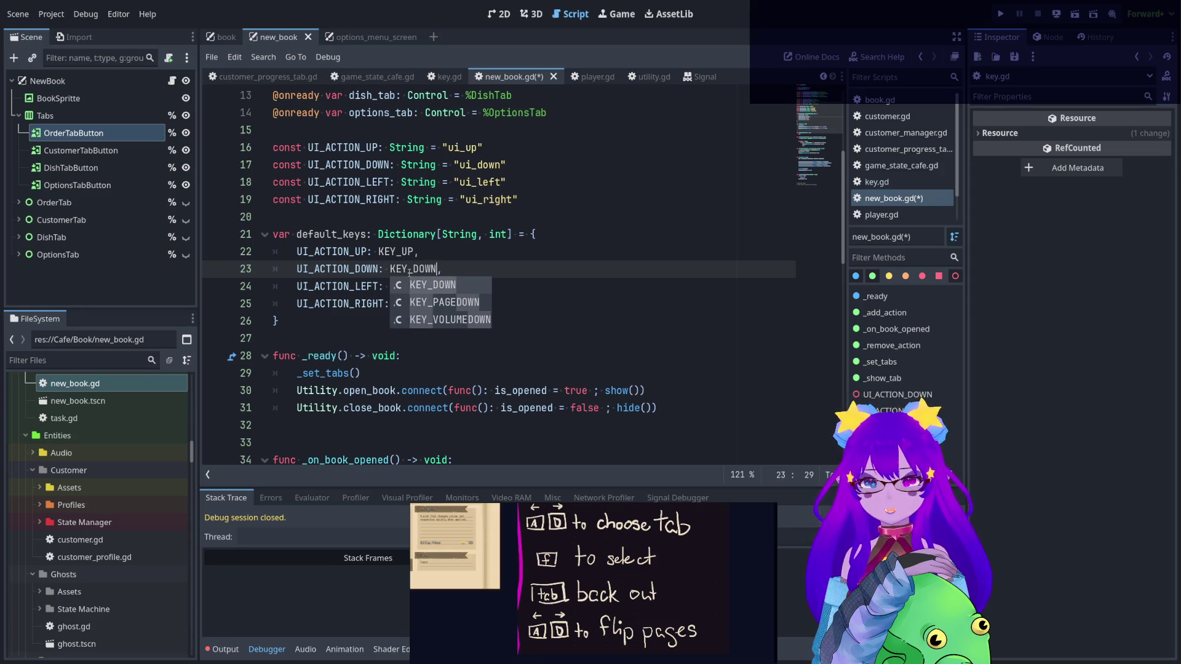
{"action": "key", "text": "Return"}
{"action": "left_click_drag", "start_coordinate": [412, 287], "coordinate": [422, 287]}
{"action": "type", "text": "LEFT"}
{"action": "left_click", "coordinate": [383, 287]}
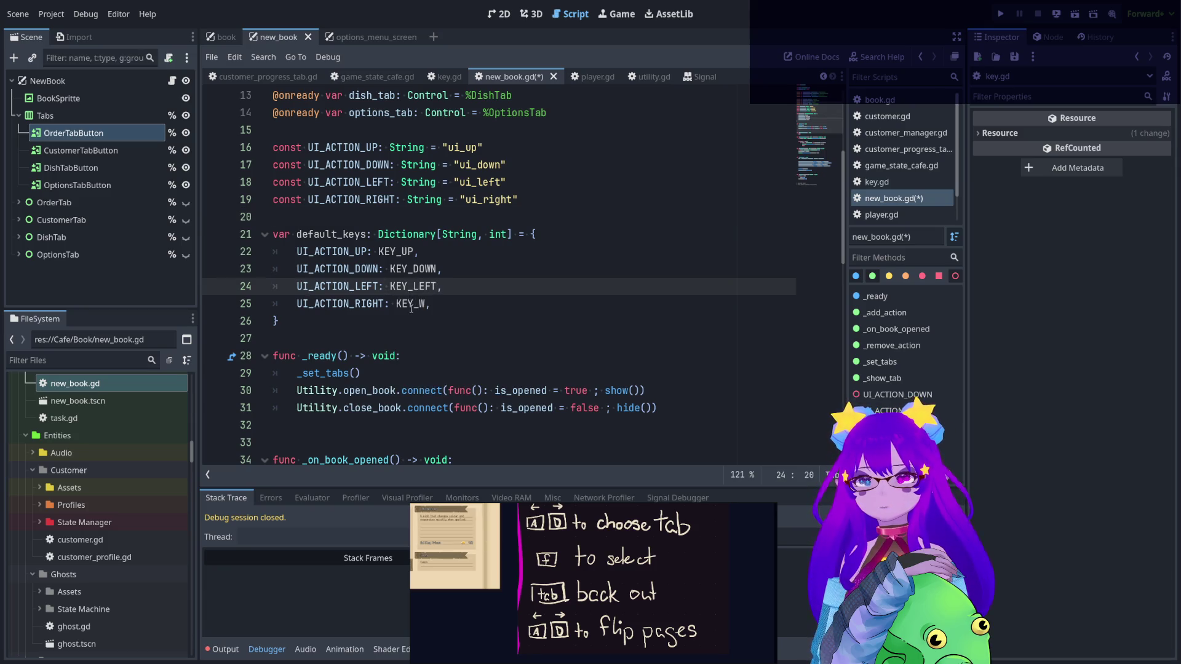
{"action": "left_click_drag", "start_coordinate": [419, 304], "coordinate": [425, 304]}
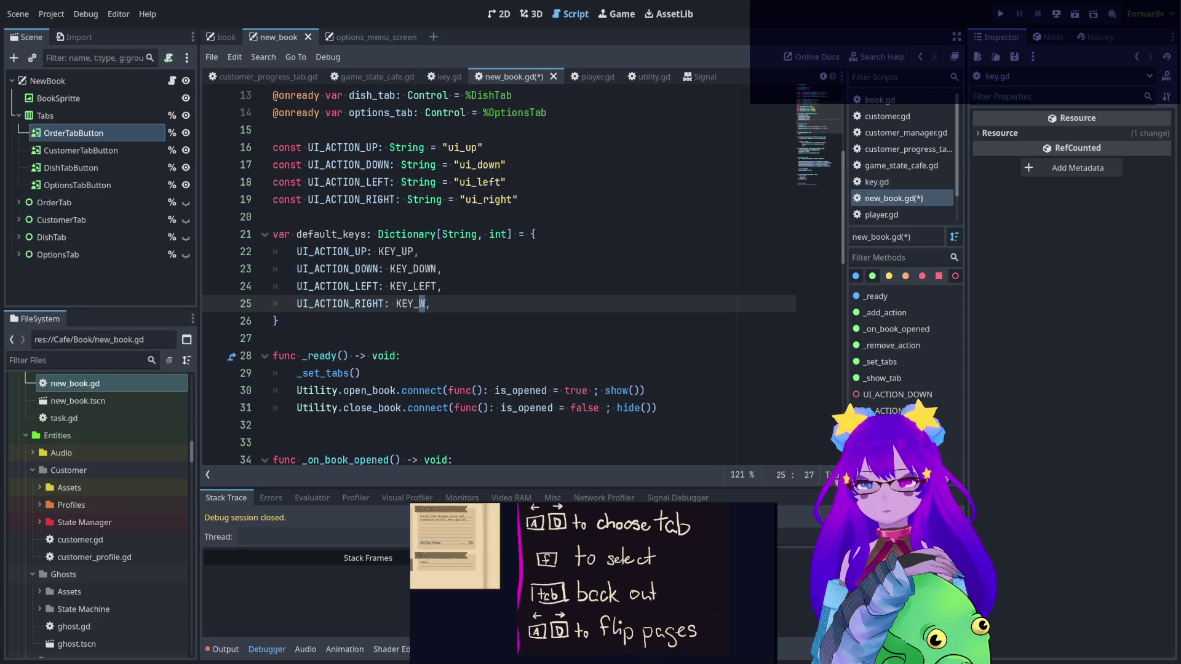
{"action": "type", "text": "RIGHT"}
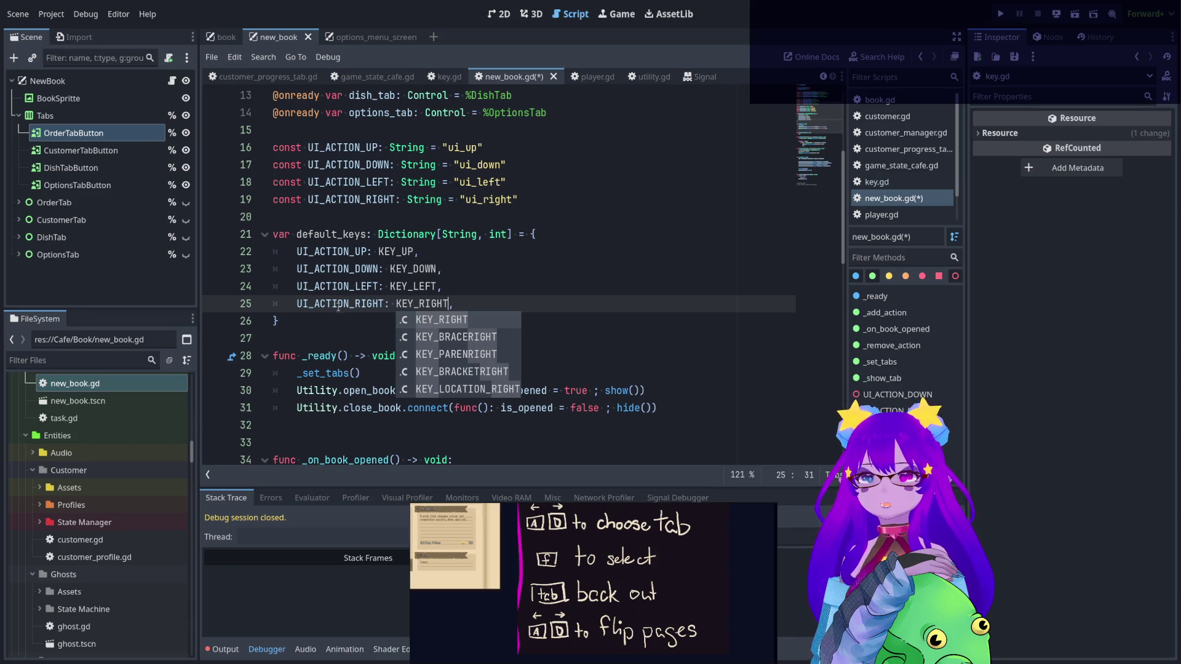
- Select the finished dictionary block to review it, then clear the selection
{"action": "left_click_drag", "start_coordinate": [453, 304], "coordinate": [344, 182]}
{"action": "scroll", "coordinate": [391, 225], "scroll_direction": "down", "scroll_amount": 5}
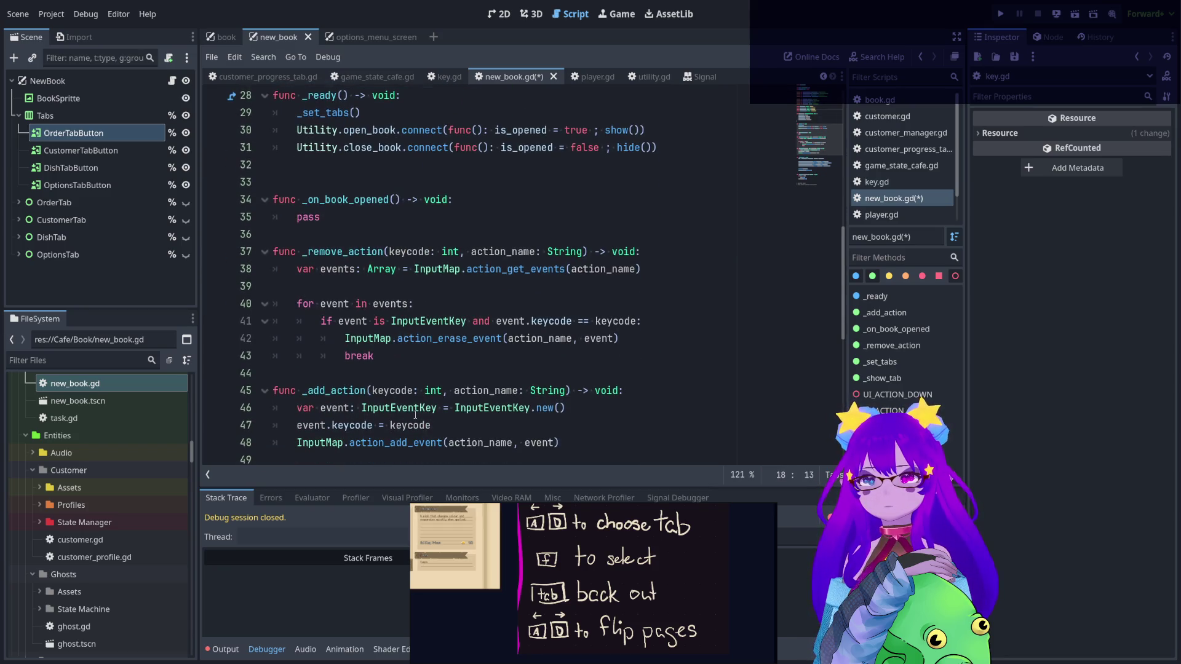
{"action": "scroll", "coordinate": [436, 404], "scroll_direction": "up", "scroll_amount": 6}
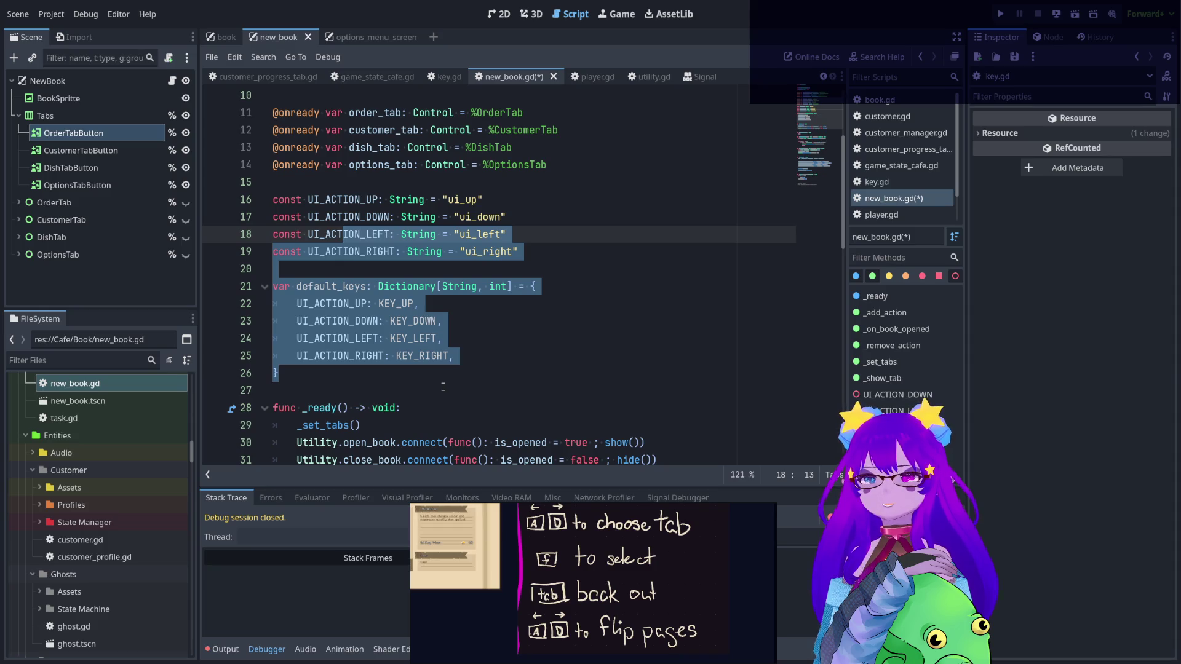
{"action": "left_click", "coordinate": [388, 321]}
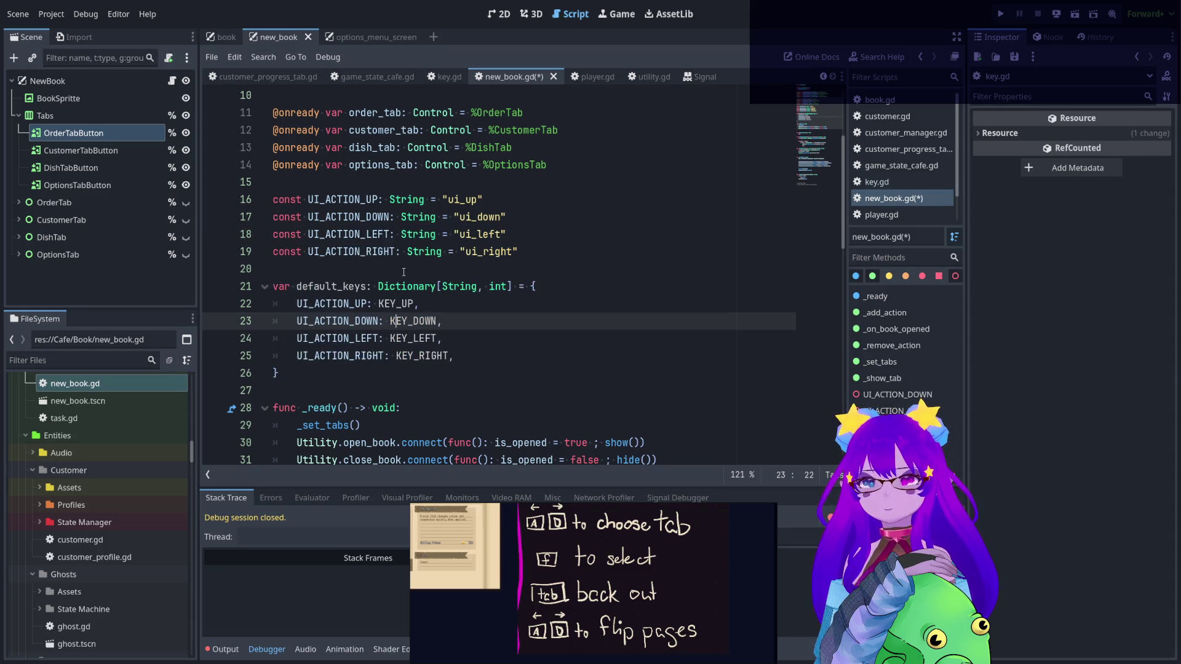
{"action": "scroll", "coordinate": [404, 272], "scroll_direction": "down", "scroll_amount": 1}
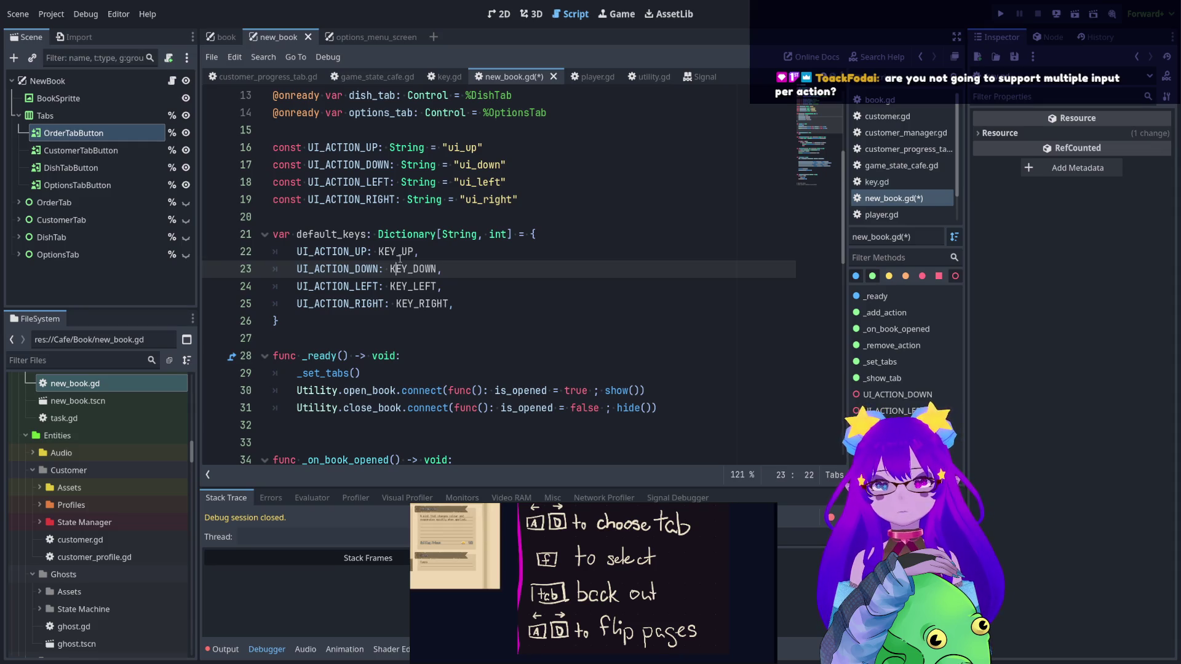
- Run the game, open the café FLAVORS menu, cycle BITTER/SWEET/MEMORY with A/D, then close and stop
{"action": "left_click", "coordinate": [1000, 14]}
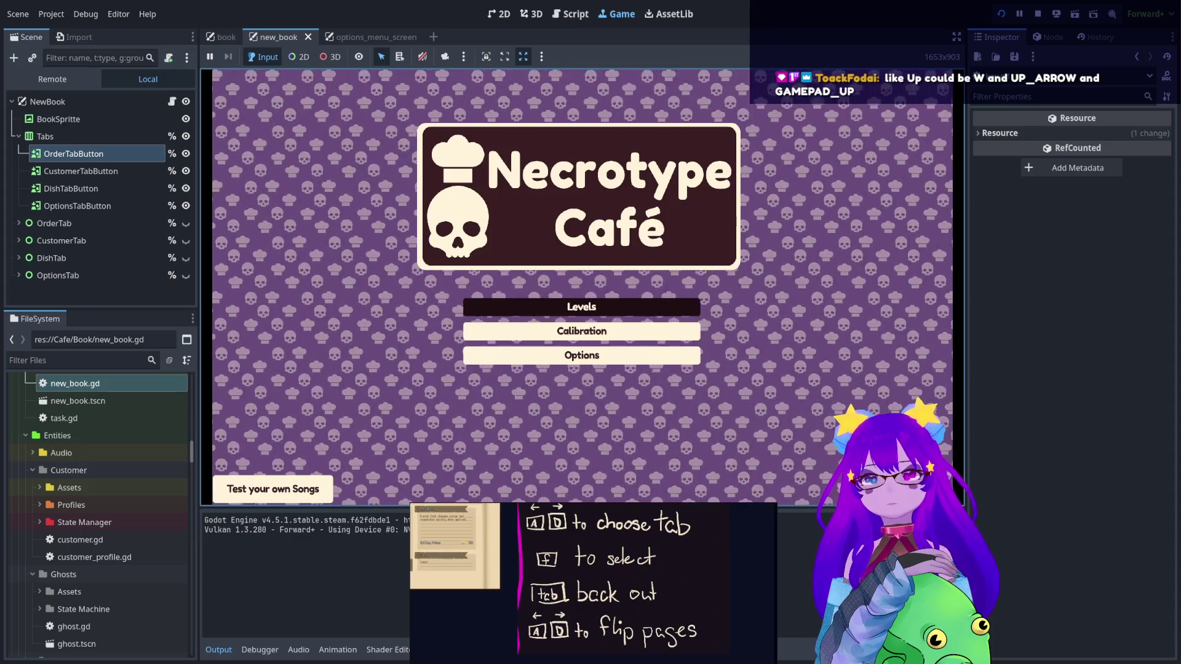
{"action": "key", "text": "F5"}
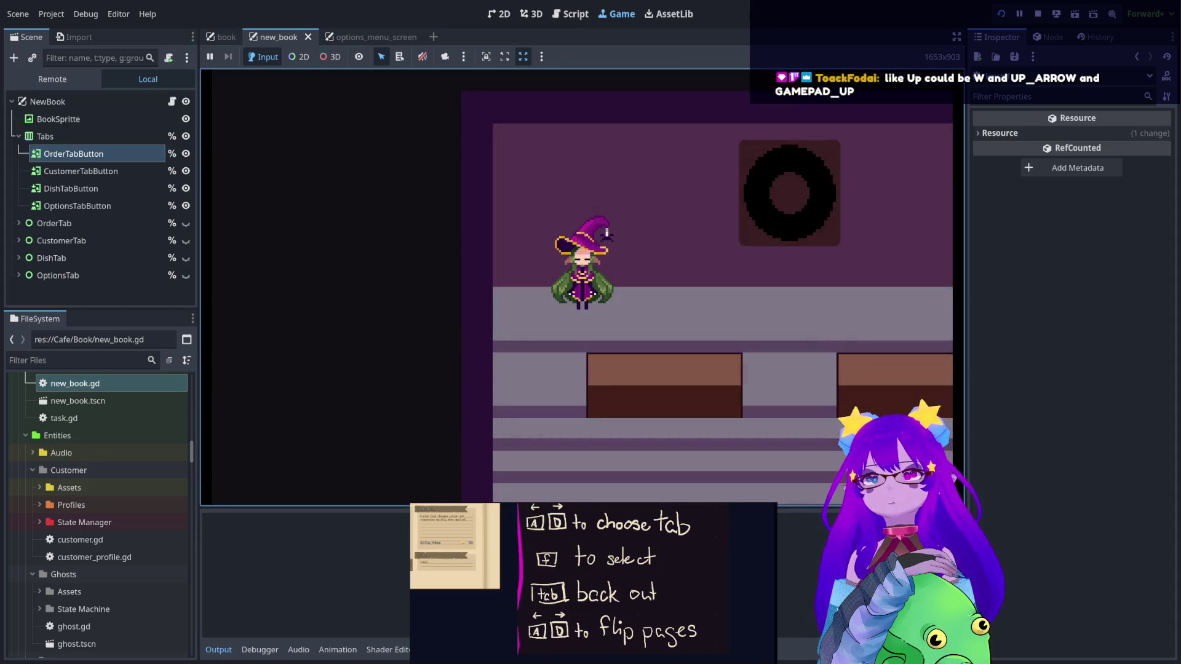
{"action": "key", "text": "q"}
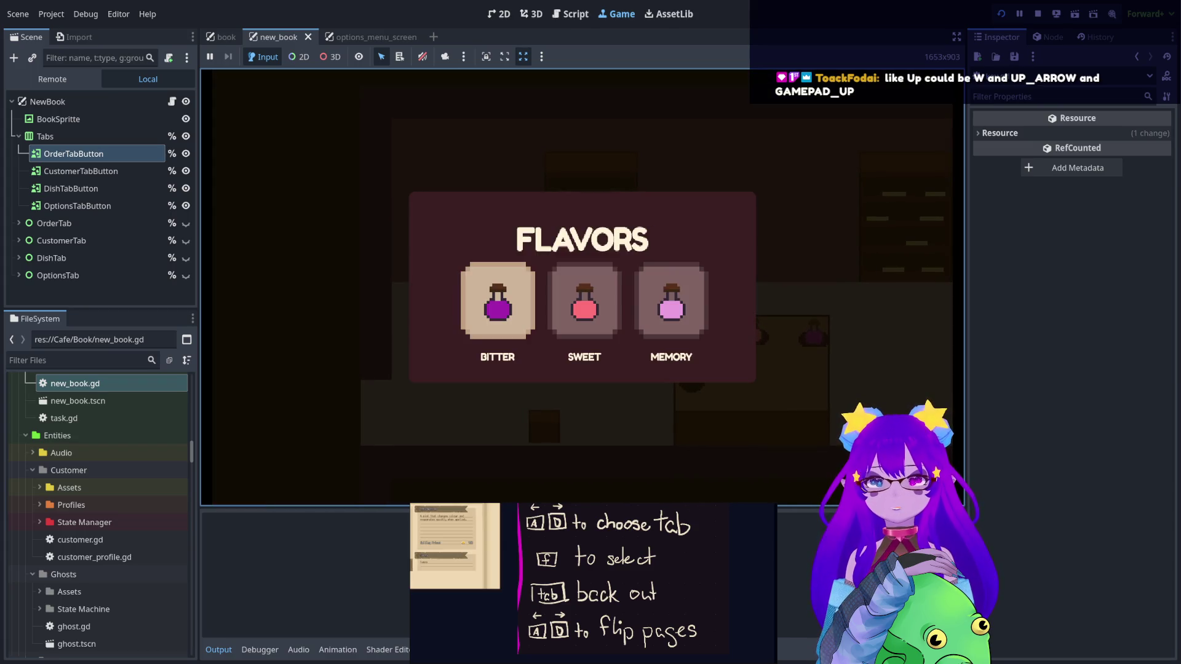
{"action": "key", "text": "d"}
{"action": "key", "text": "a"}
{"action": "key", "text": "d"}
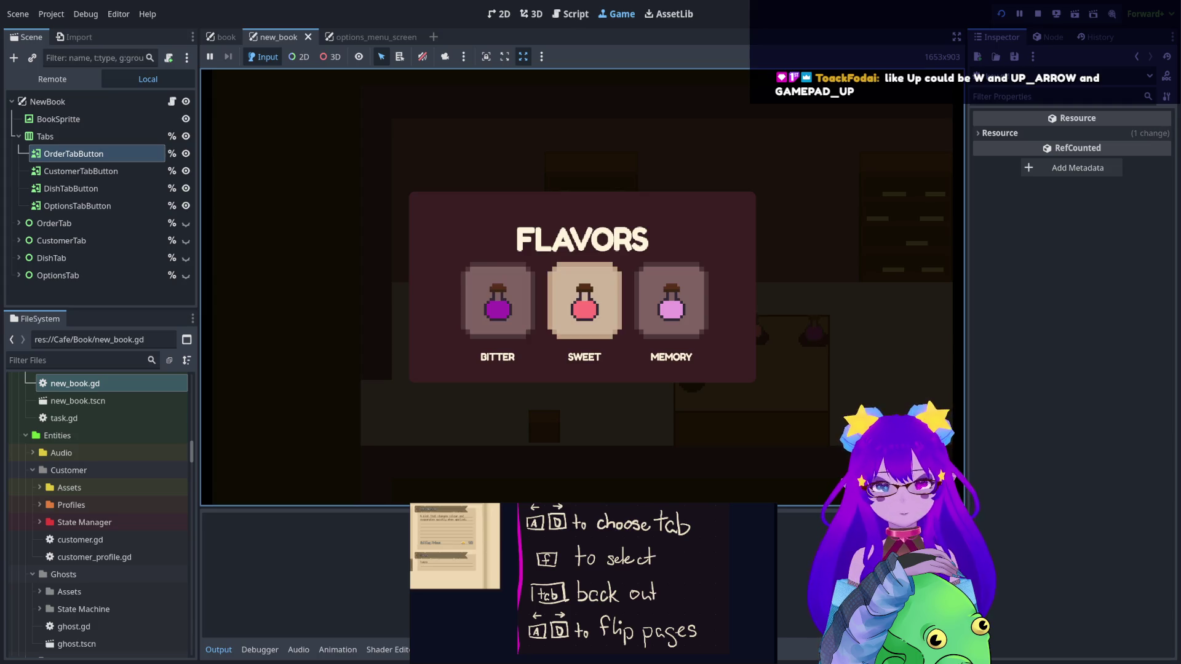
{"action": "key", "text": "d"}
{"action": "key", "text": "d"}
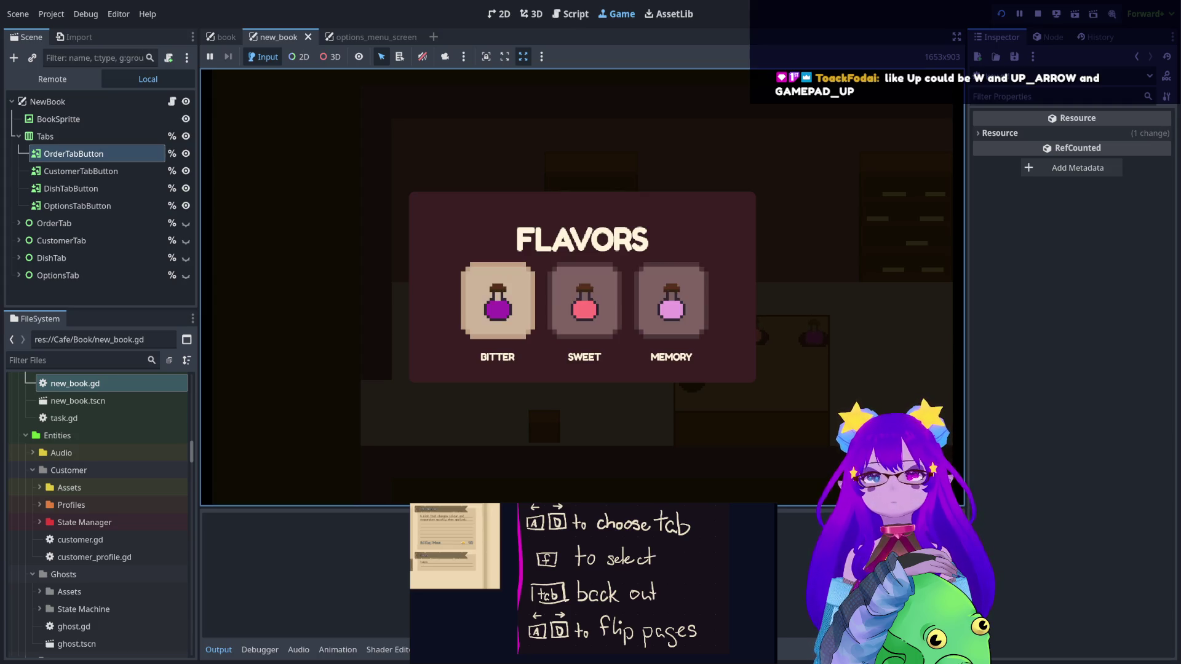
{"action": "key", "text": "Tab"}
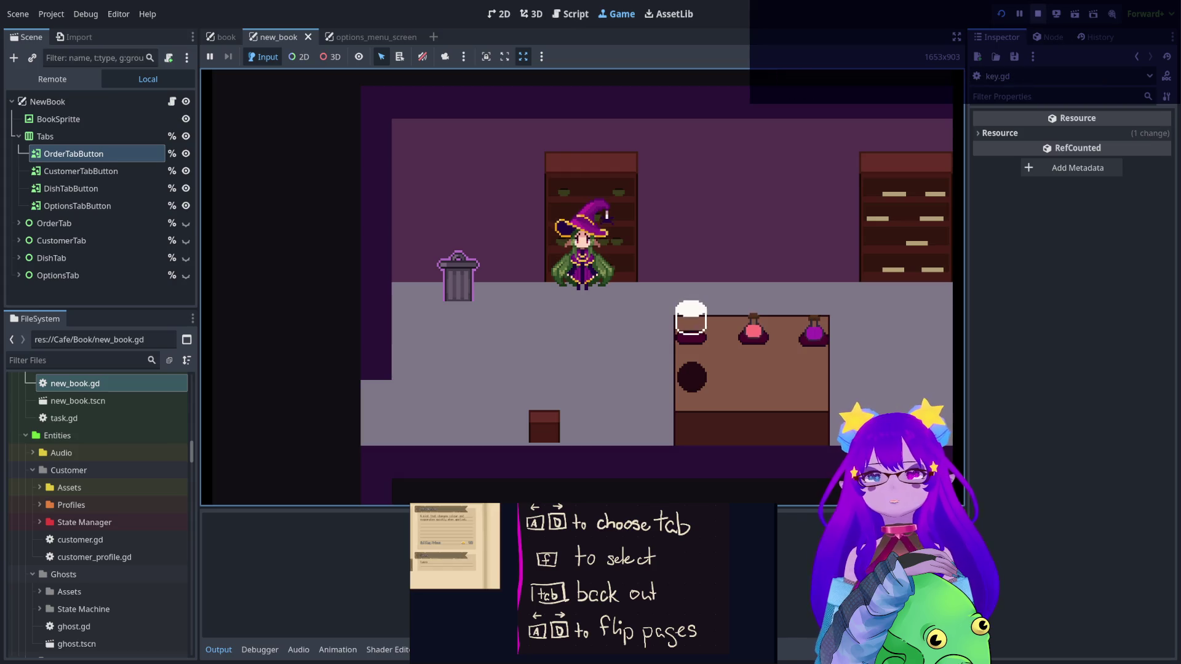
{"action": "left_click", "coordinate": [1038, 13]}
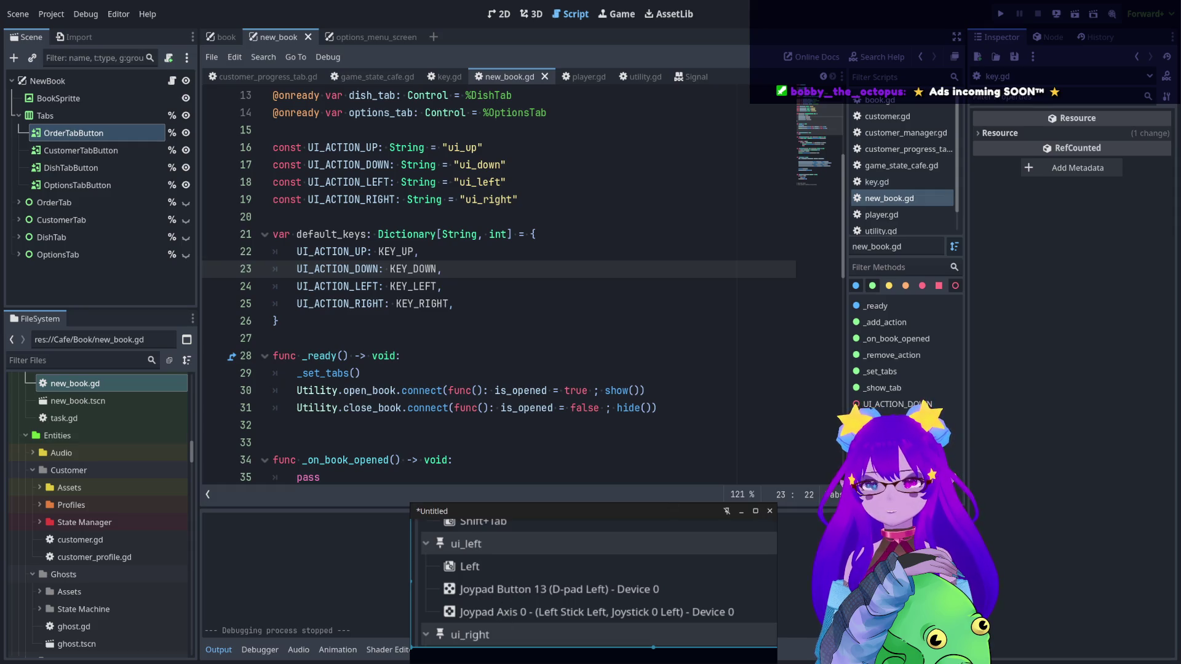
- Highlight the InputMap.action_get_events call in _remove_action and place the caret at the events loop
{"action": "scroll", "coordinate": [569, 321], "scroll_direction": "down", "scroll_amount": 7}
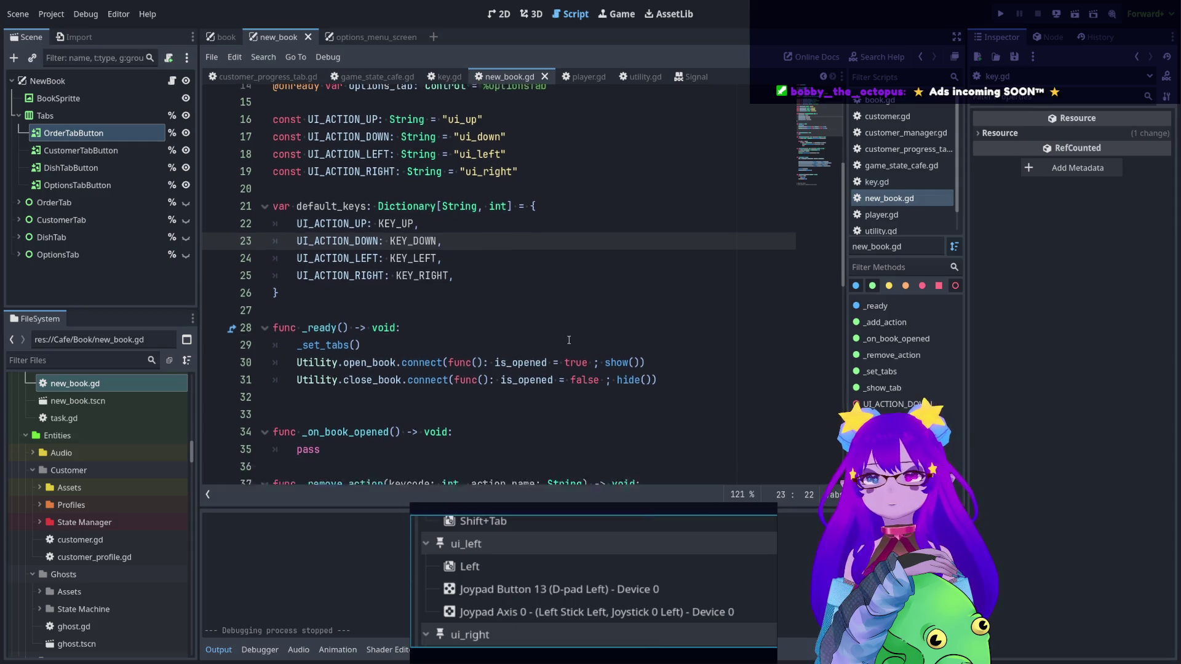
{"action": "scroll", "coordinate": [569, 320], "scroll_direction": "up", "scroll_amount": 1}
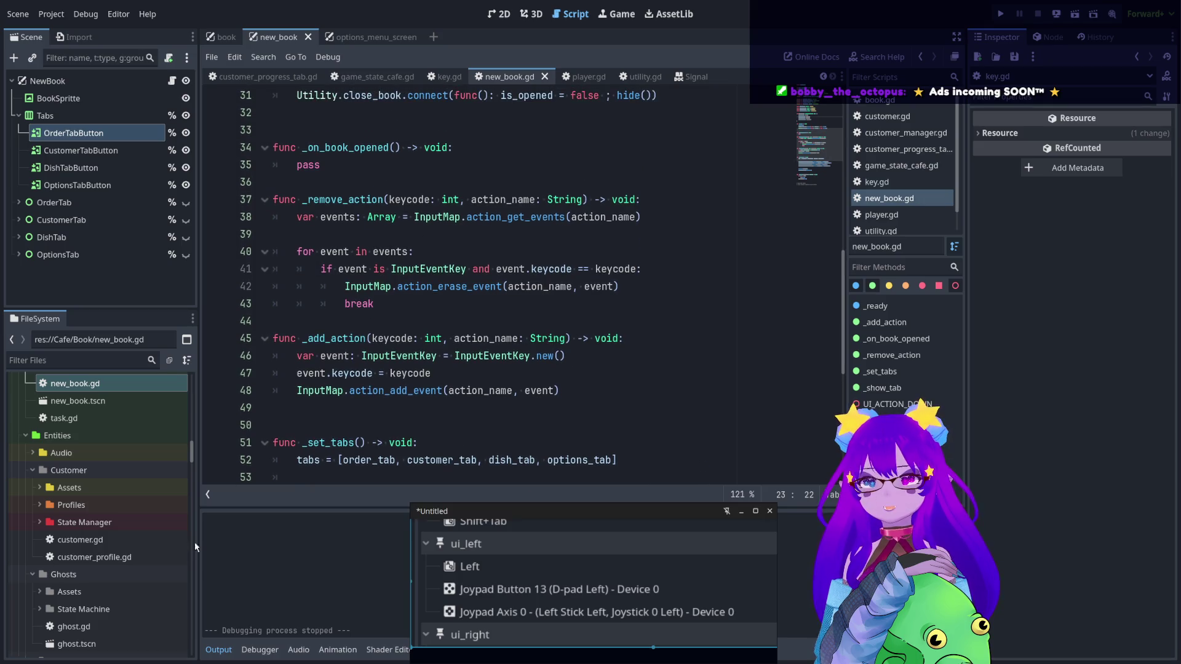
{"action": "left_click_drag", "start_coordinate": [461, 217], "coordinate": [625, 217]}
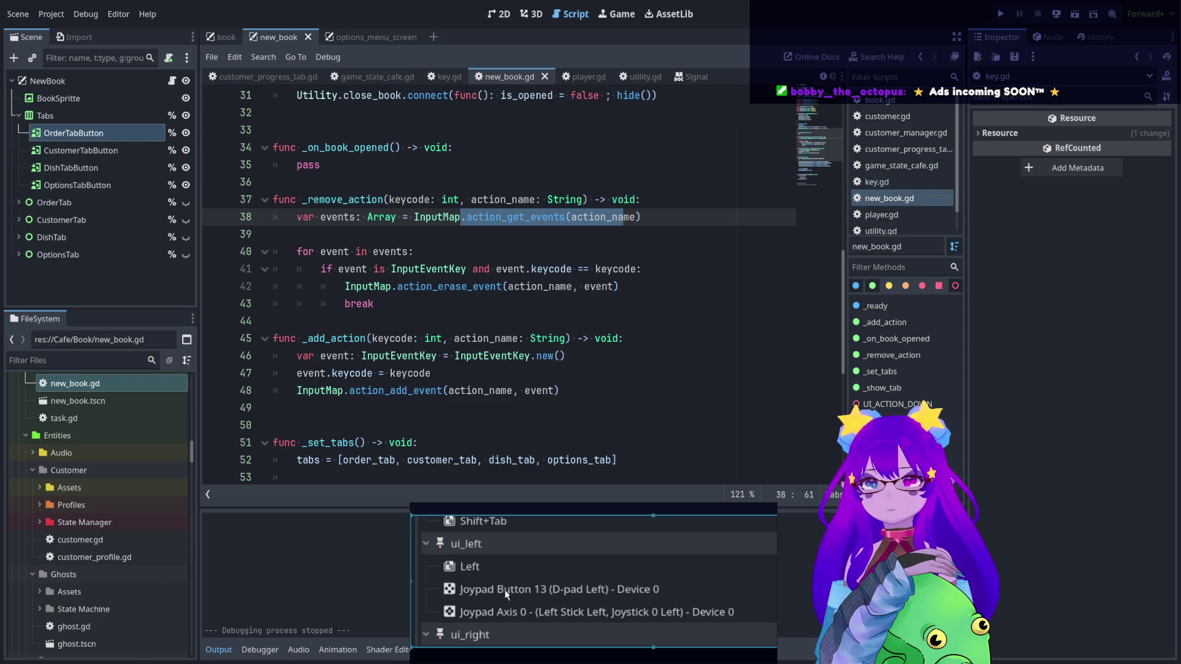
{"action": "left_click", "coordinate": [561, 250]}
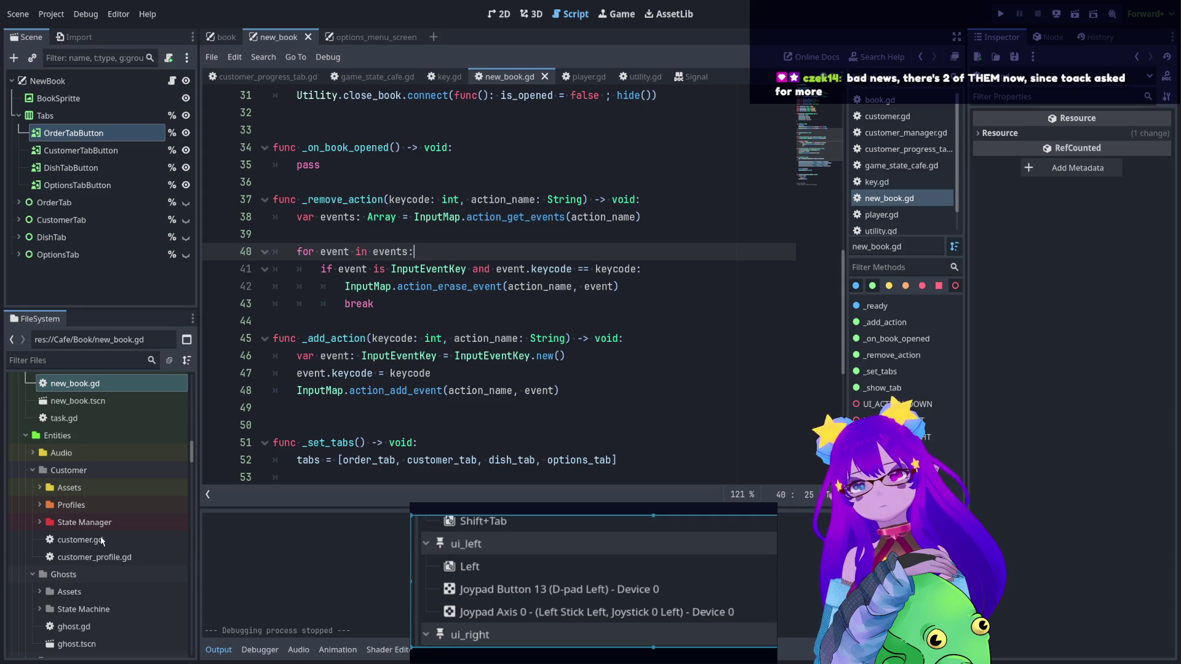
{"action": "left_click", "coordinate": [109, 362]}
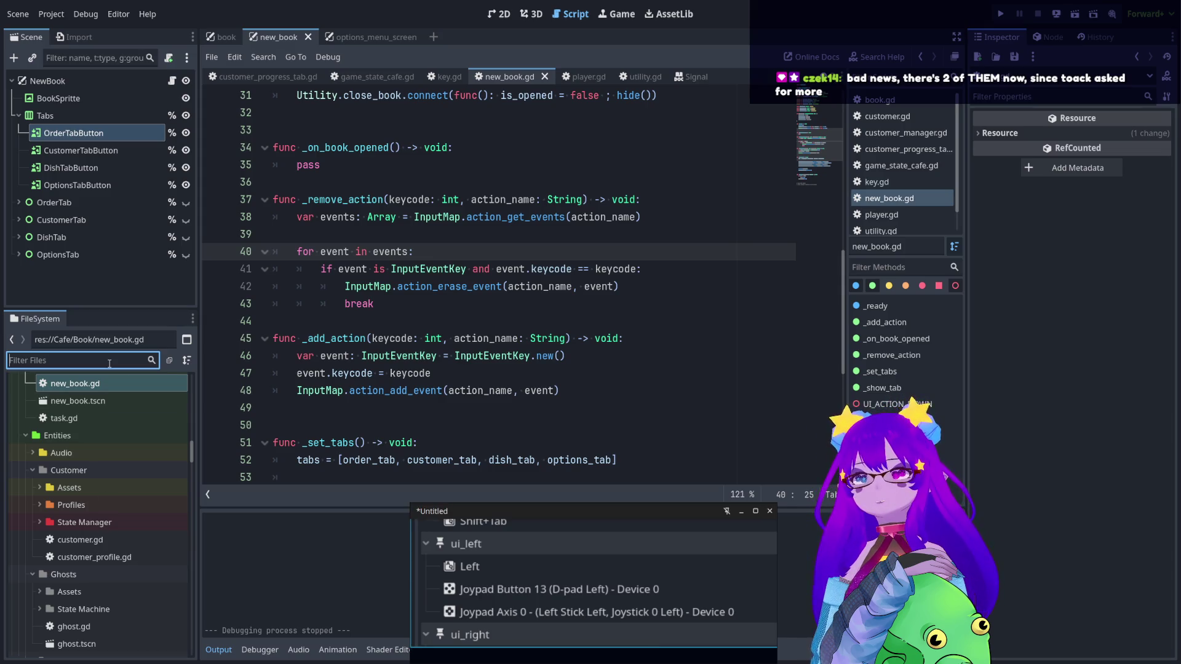
- Filter the FileSystem for 'setting' and open input_settings.tscn
{"action": "type", "text": "con"}
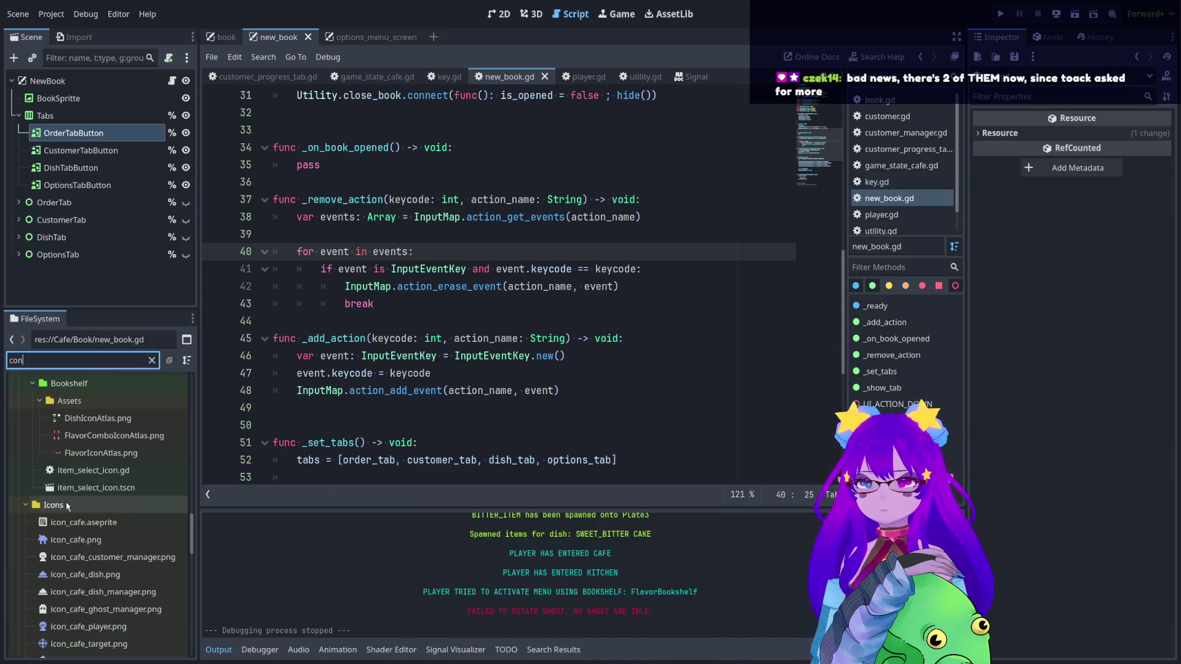
{"action": "scroll", "coordinate": [65, 500], "scroll_direction": "down", "scroll_amount": 2}
{"action": "type", "text": "tr"}
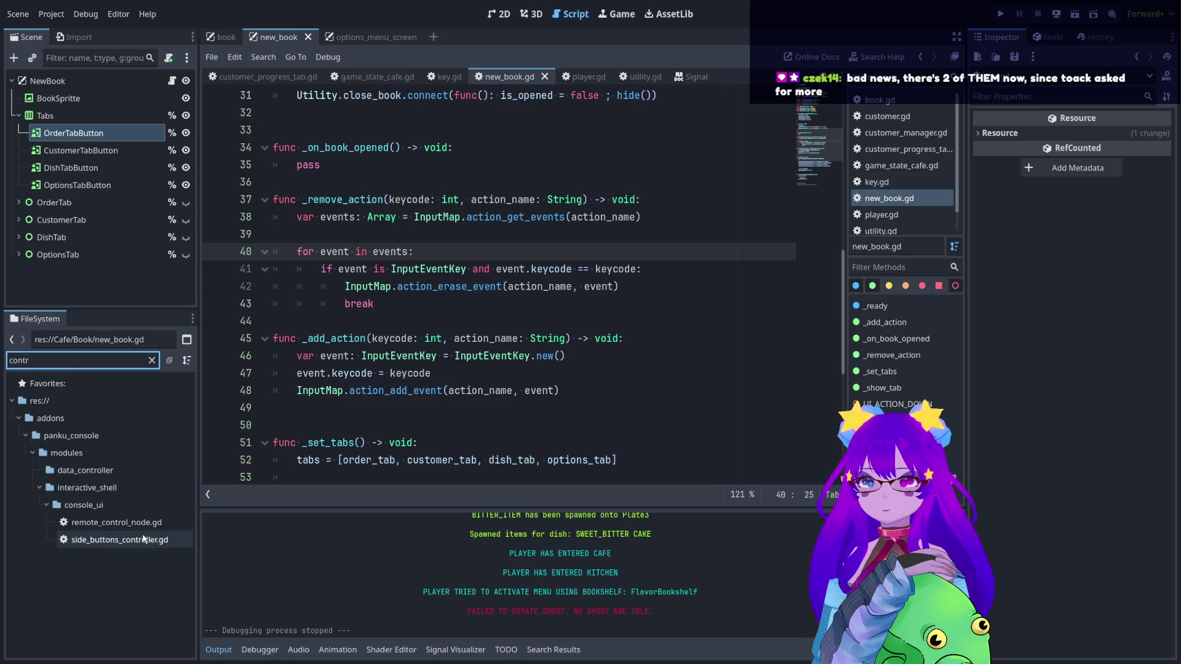
{"action": "key", "text": "ctrl+a"}
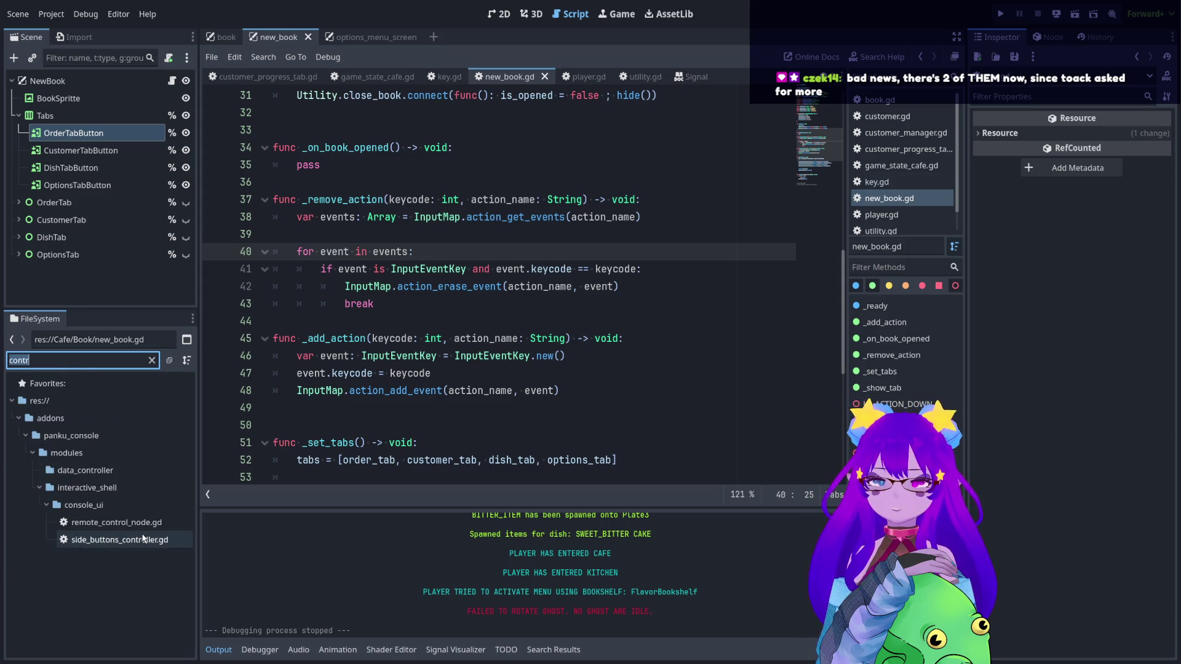
{"action": "type", "text": "setting"}
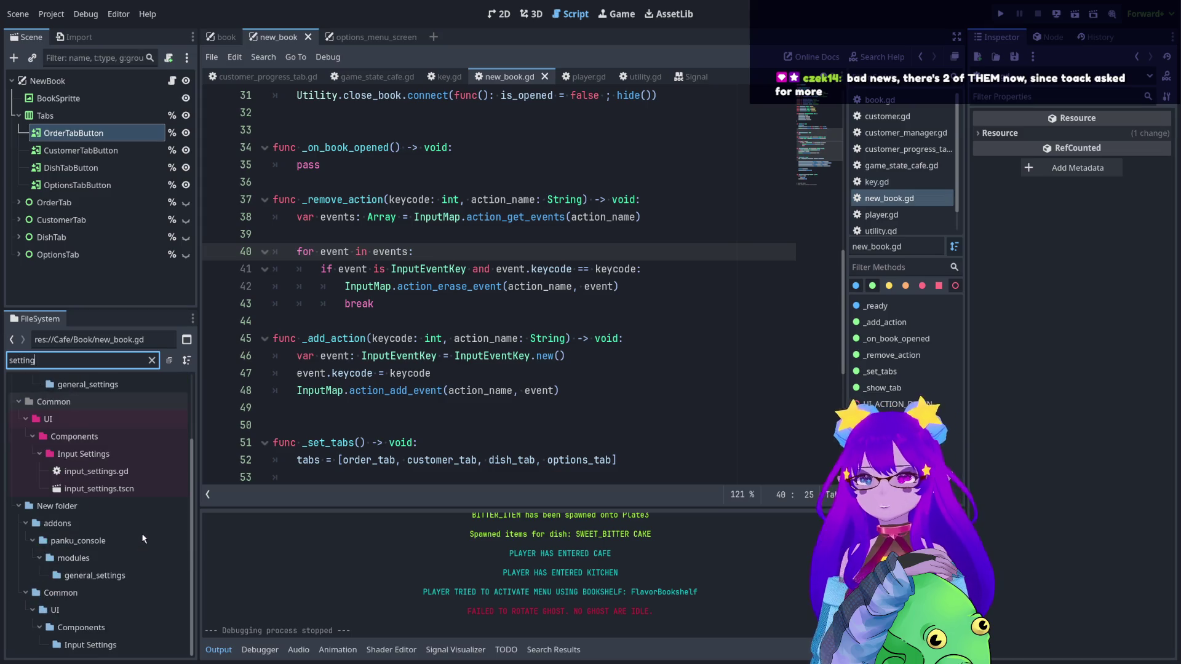
{"action": "double_click", "coordinate": [98, 488]}
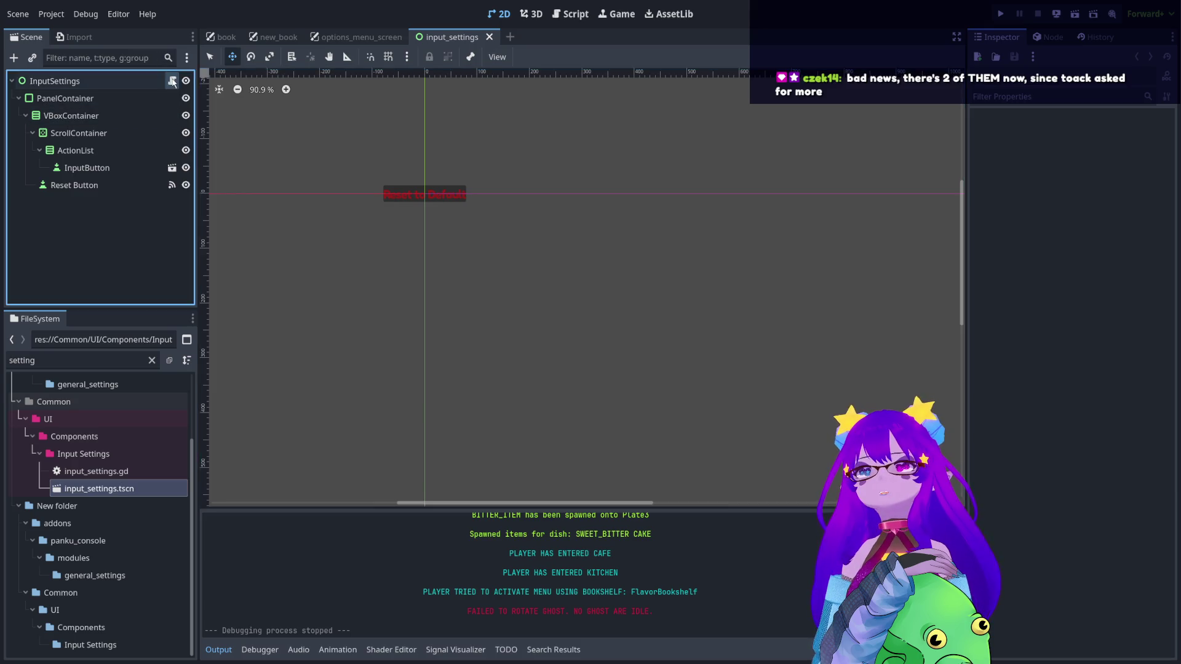
- Open and scroll through input_settings.gd, then open the InputButton scene from its node
{"action": "left_click", "coordinate": [172, 81]}
{"action": "scroll", "coordinate": [518, 302], "scroll_direction": "up", "scroll_amount": 7}
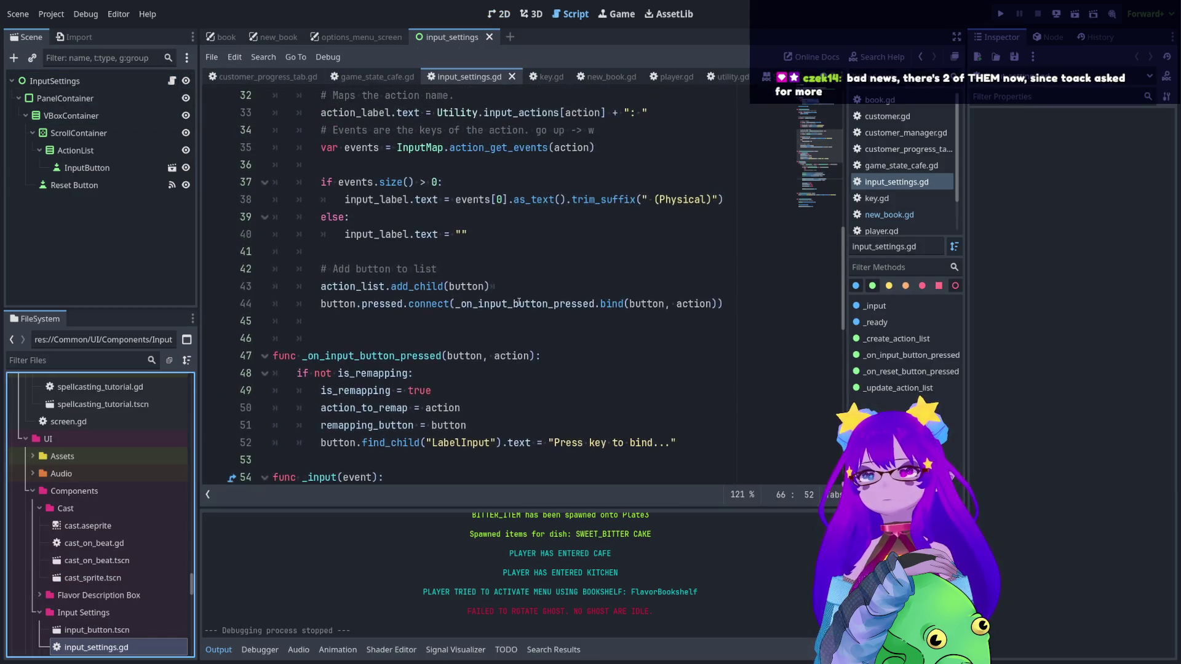
{"action": "scroll", "coordinate": [518, 302], "scroll_direction": "up", "scroll_amount": 7}
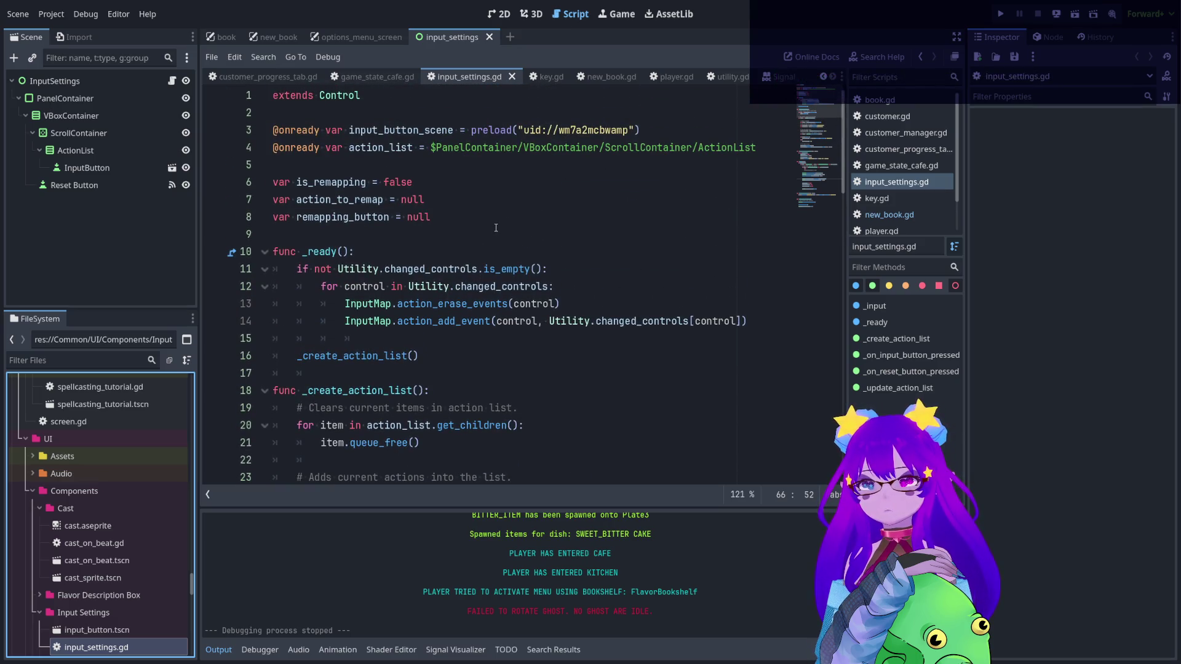
{"action": "scroll", "coordinate": [495, 229], "scroll_direction": "down", "scroll_amount": 4}
{"action": "scroll", "coordinate": [498, 228], "scroll_direction": "down", "scroll_amount": 7}
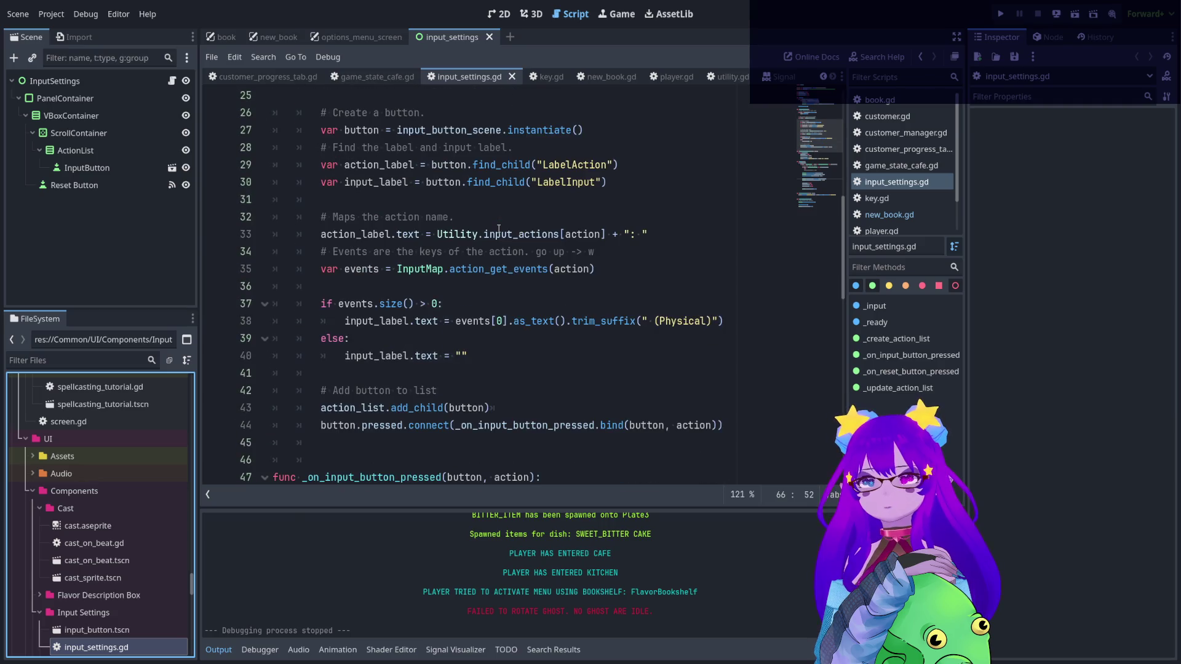
{"action": "scroll", "coordinate": [499, 229], "scroll_direction": "down", "scroll_amount": 8}
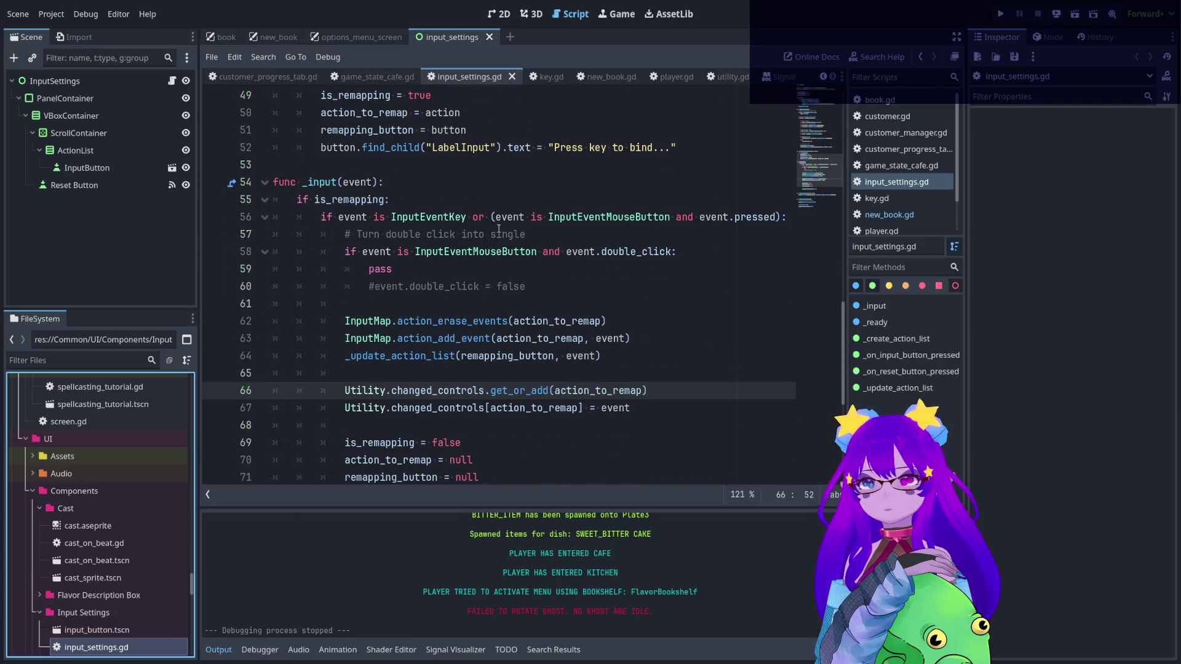
{"action": "scroll", "coordinate": [498, 229], "scroll_direction": "down", "scroll_amount": 2}
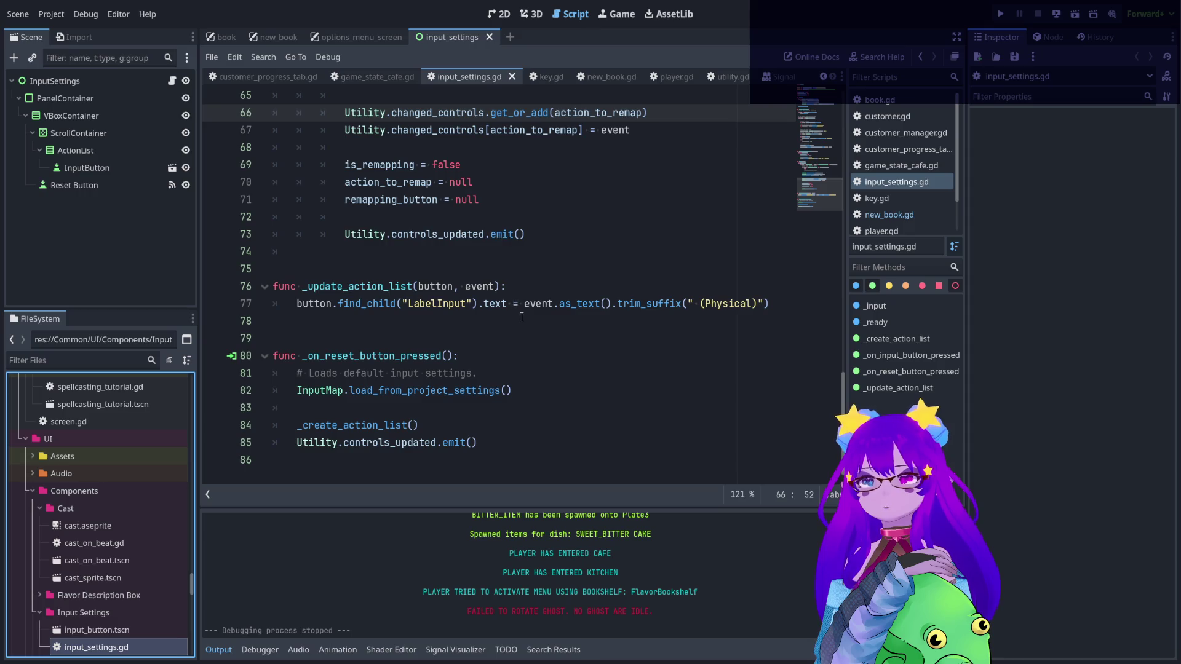
{"action": "scroll", "coordinate": [519, 314], "scroll_direction": "up", "scroll_amount": 20}
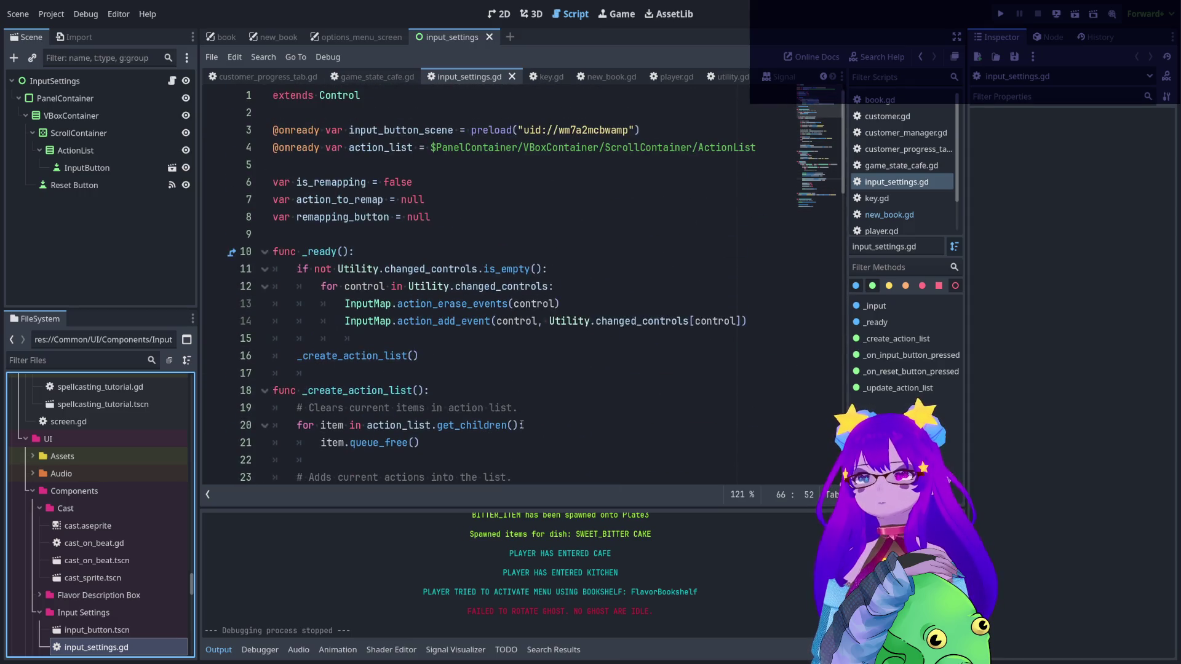
{"action": "left_click", "coordinate": [172, 168]}
- Select input_button.tscn, run the project, and move Down and Up through the Controls list
{"action": "left_click", "coordinate": [148, 628]}
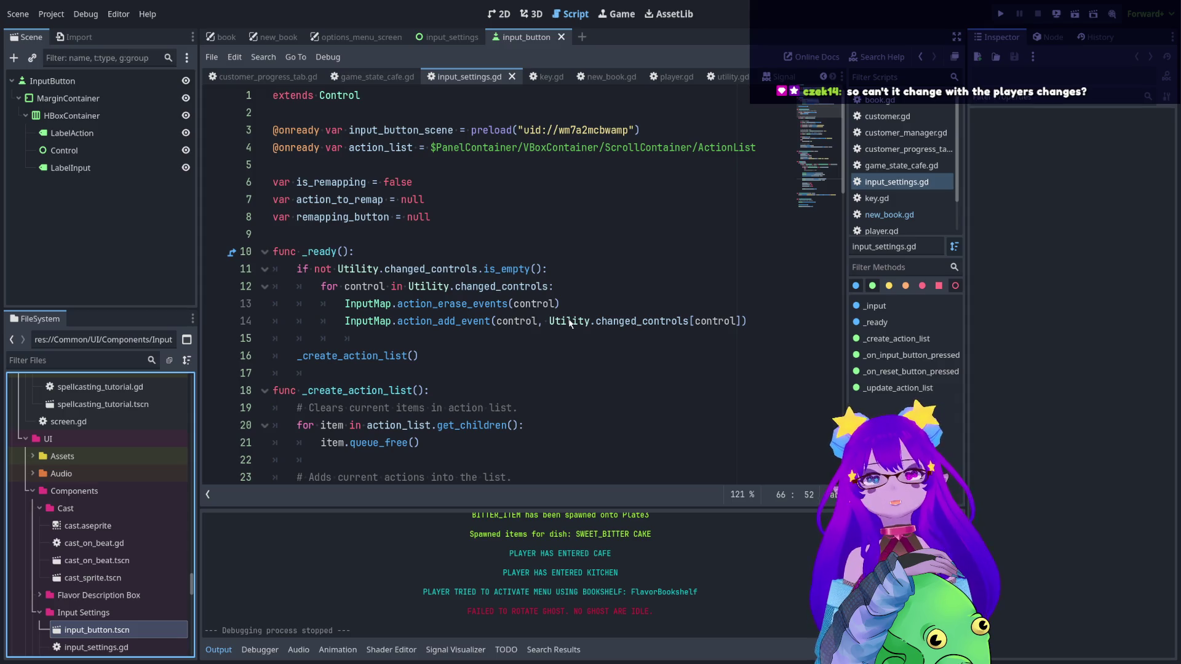
{"action": "left_click", "coordinate": [1000, 13]}
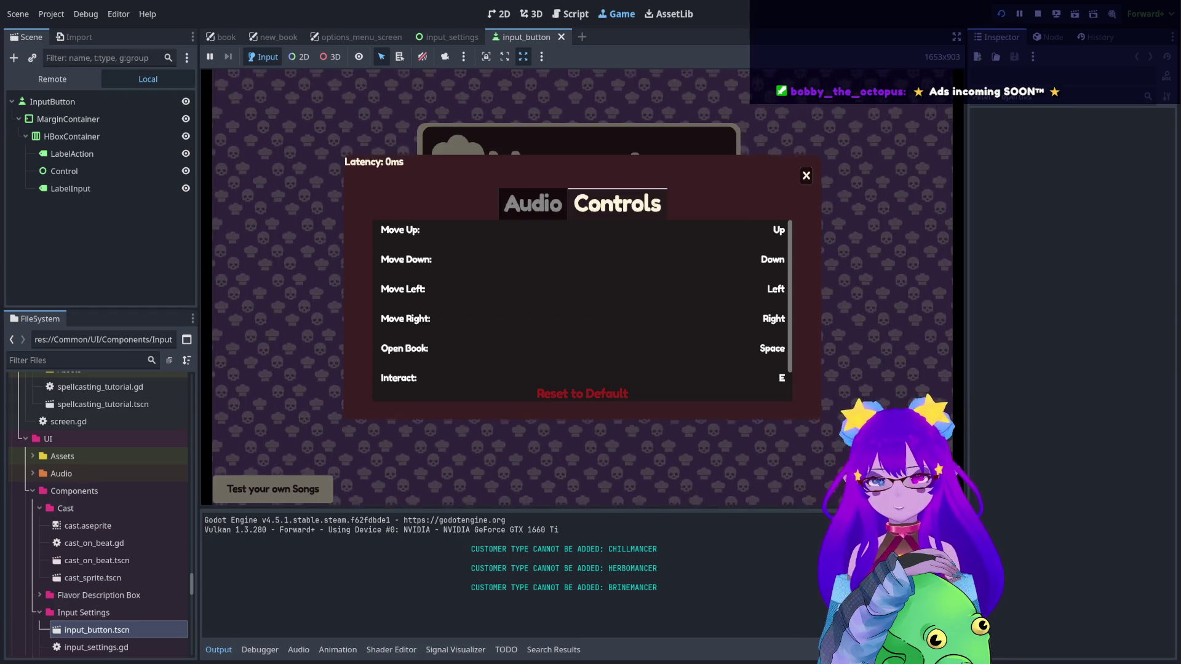
{"action": "key", "text": "Down"}
{"action": "key", "text": "Down"}
{"action": "key", "text": "Up"}
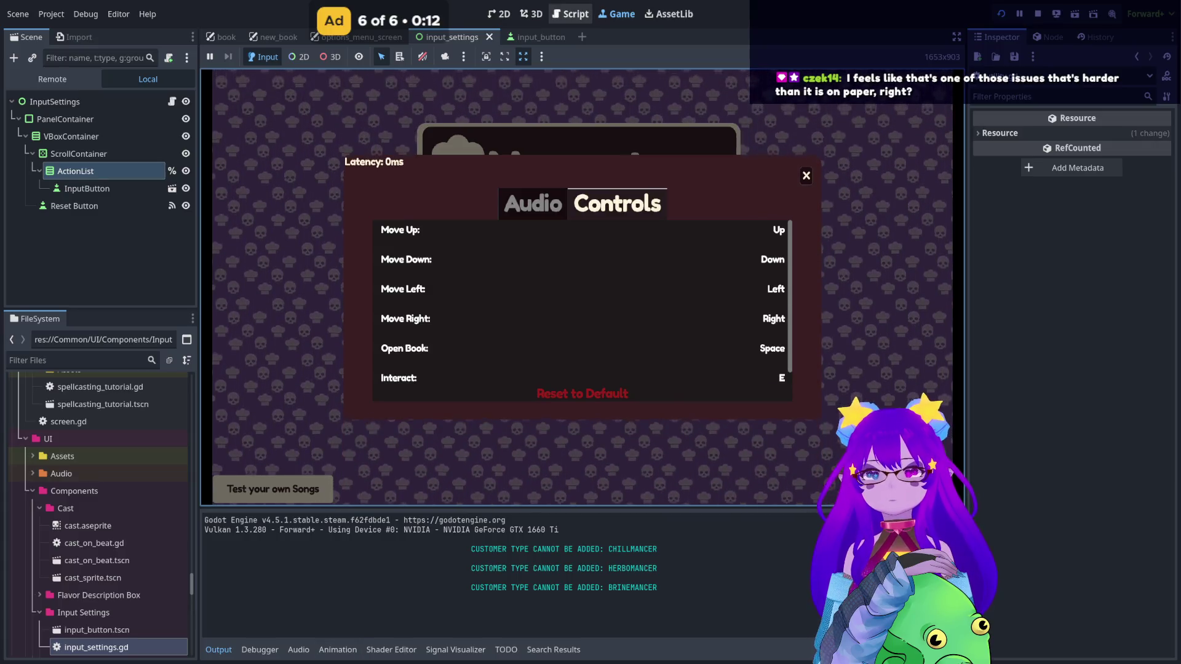
- Close input_settings.gd in the Script editor and find the changed_controls declaration in utility.gd
{"action": "left_click", "coordinate": [570, 14]}
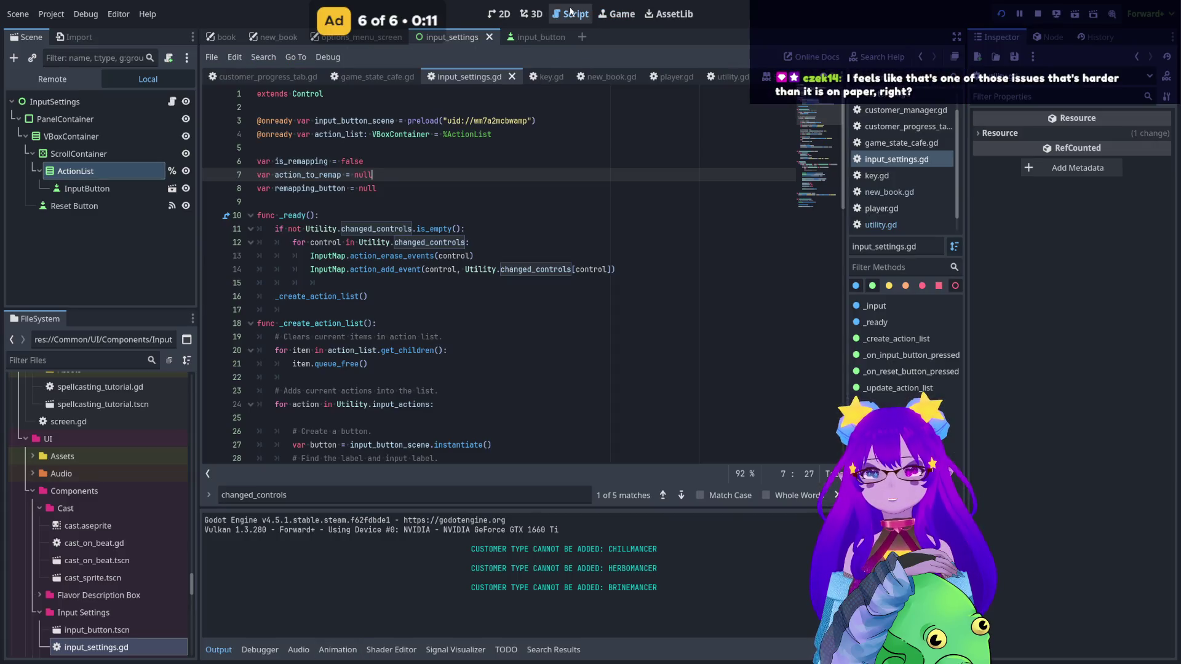
{"action": "left_click", "coordinate": [511, 76]}
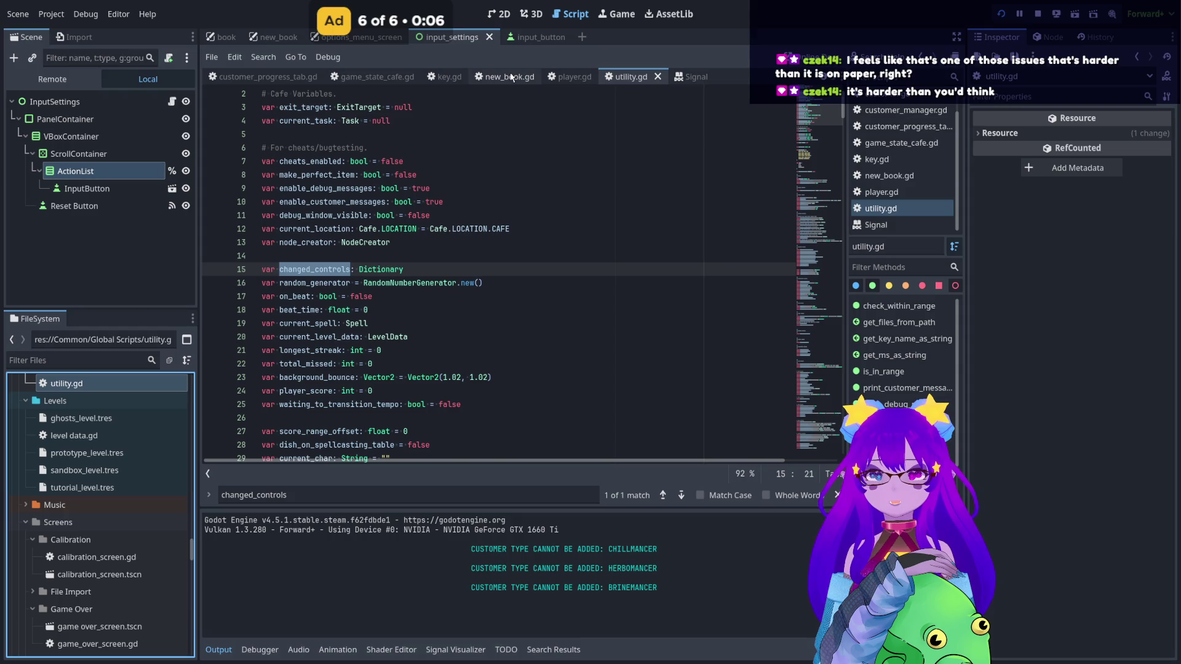
{"action": "key", "text": "Escape"}
{"action": "scroll", "coordinate": [499, 276], "scroll_direction": "down", "scroll_amount": 10}
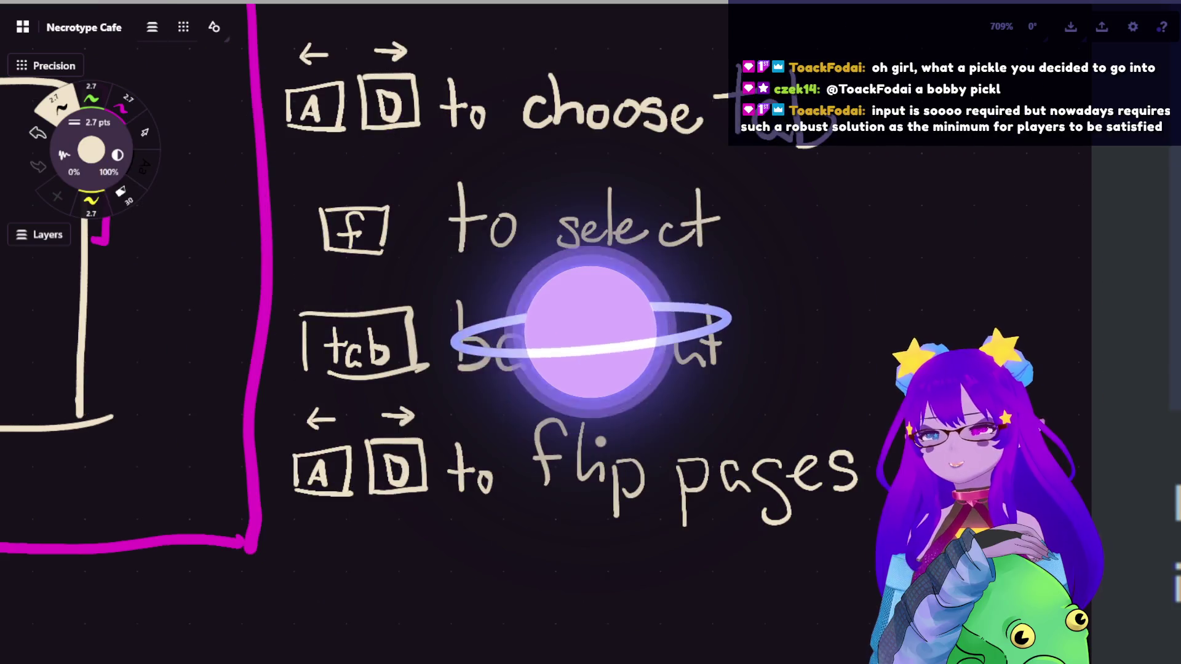
- Paste the two-eyed green monster sprite onto empty canvas, enlarge it slightly and move it left
{"action": "scroll", "coordinate": [349, 363], "scroll_direction": "down", "scroll_amount": 5}
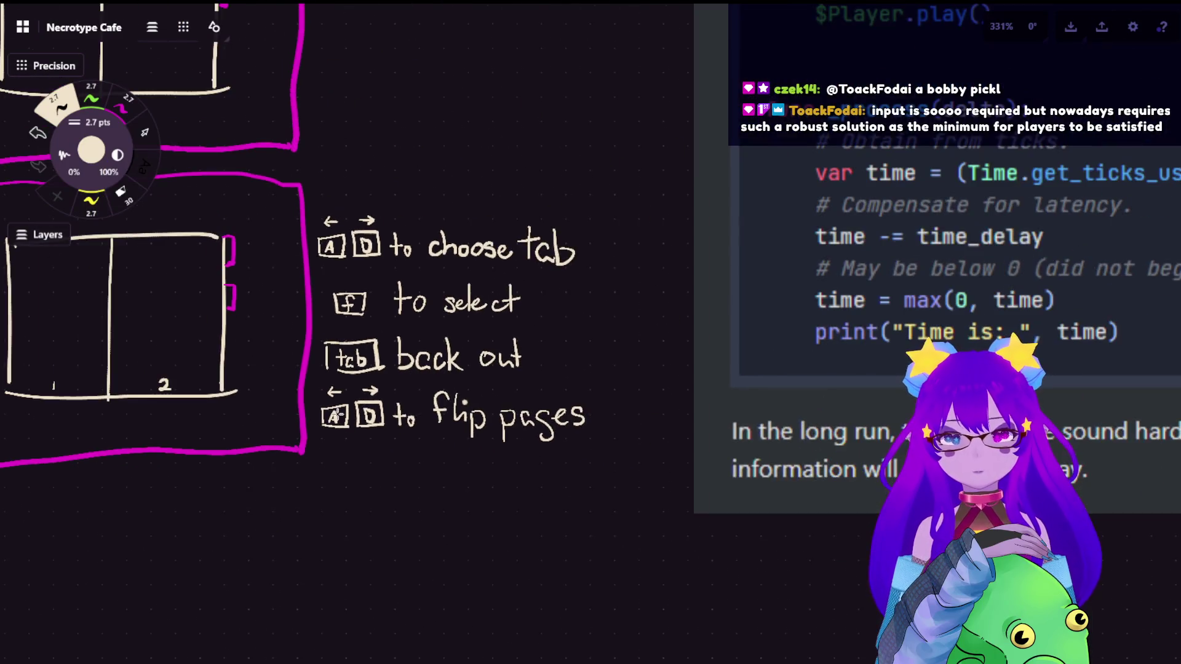
{"action": "left_click_drag", "start_coordinate": [294, 352], "coordinate": [460, 169]}
{"action": "scroll", "coordinate": [460, 168], "scroll_direction": "down", "scroll_amount": 5}
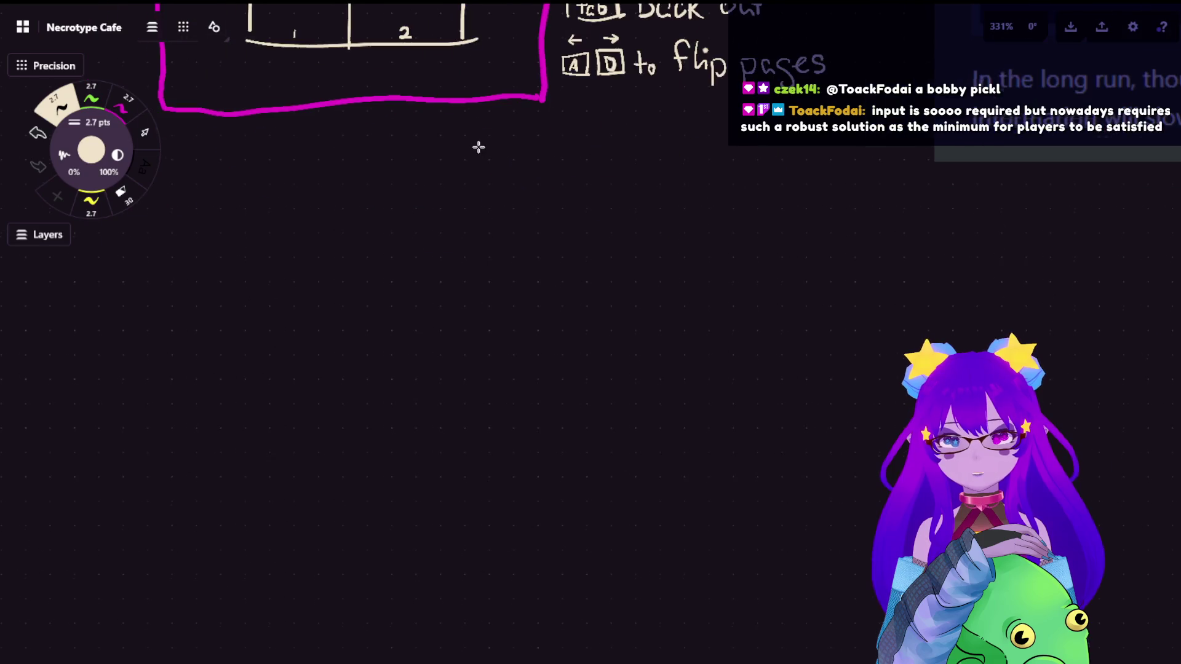
{"action": "key", "text": "ctrl+v"}
{"action": "scroll", "coordinate": [430, 245], "scroll_direction": "down", "scroll_amount": 5}
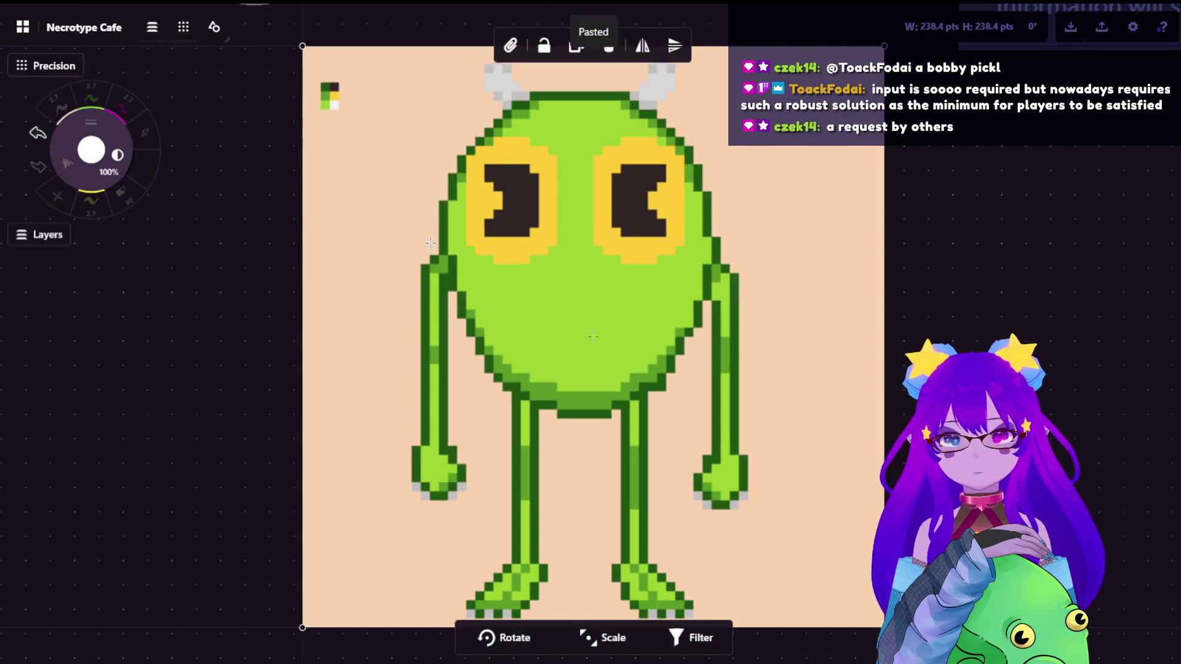
{"action": "left_click_drag", "start_coordinate": [438, 243], "coordinate": [147, 279]}
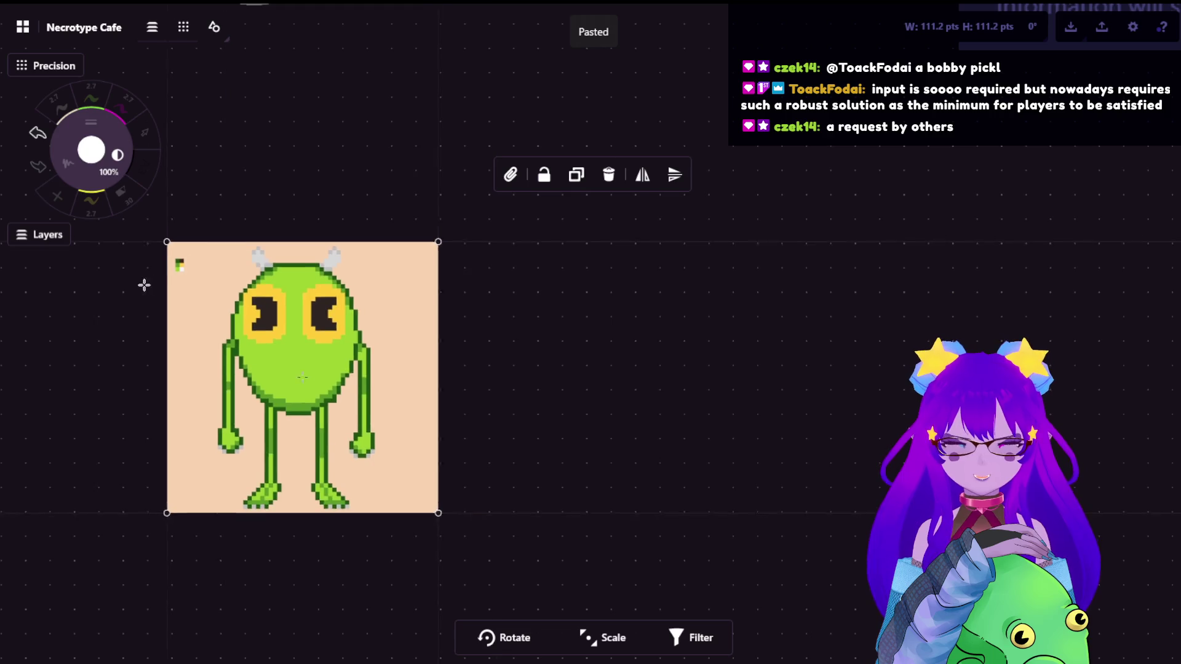
{"action": "scroll", "coordinate": [147, 279], "scroll_direction": "up", "scroll_amount": 1}
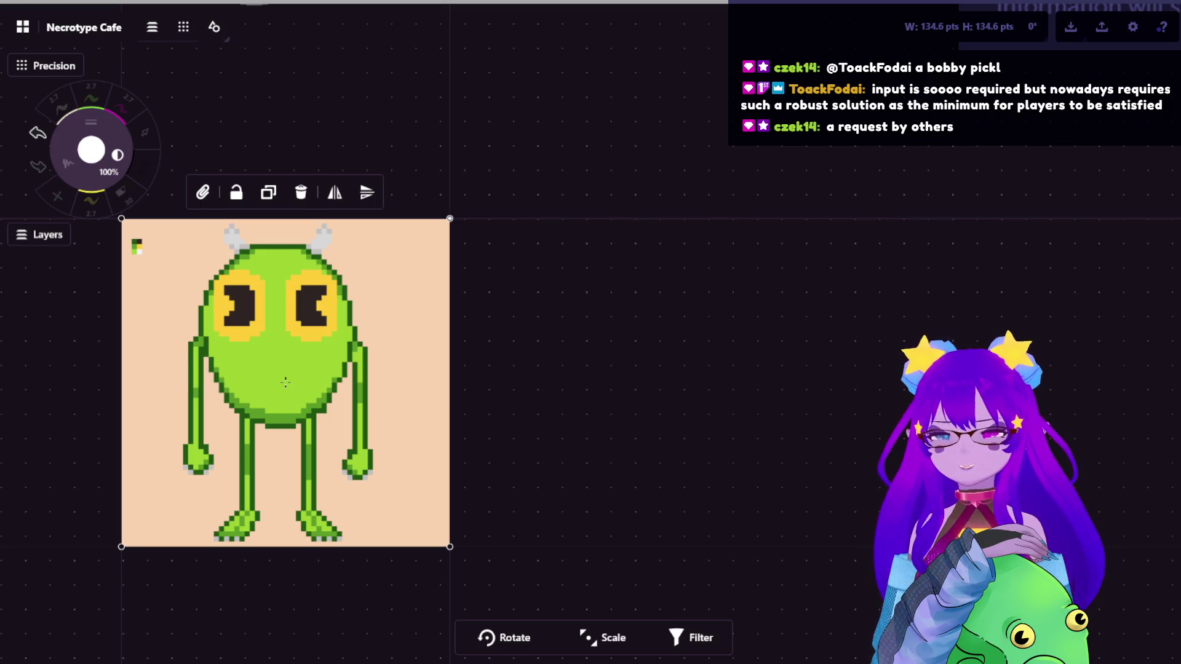
- Paste the one-eyed monster sprite and line it up beside the first, then deselect
{"action": "key", "text": "ctrl+v"}
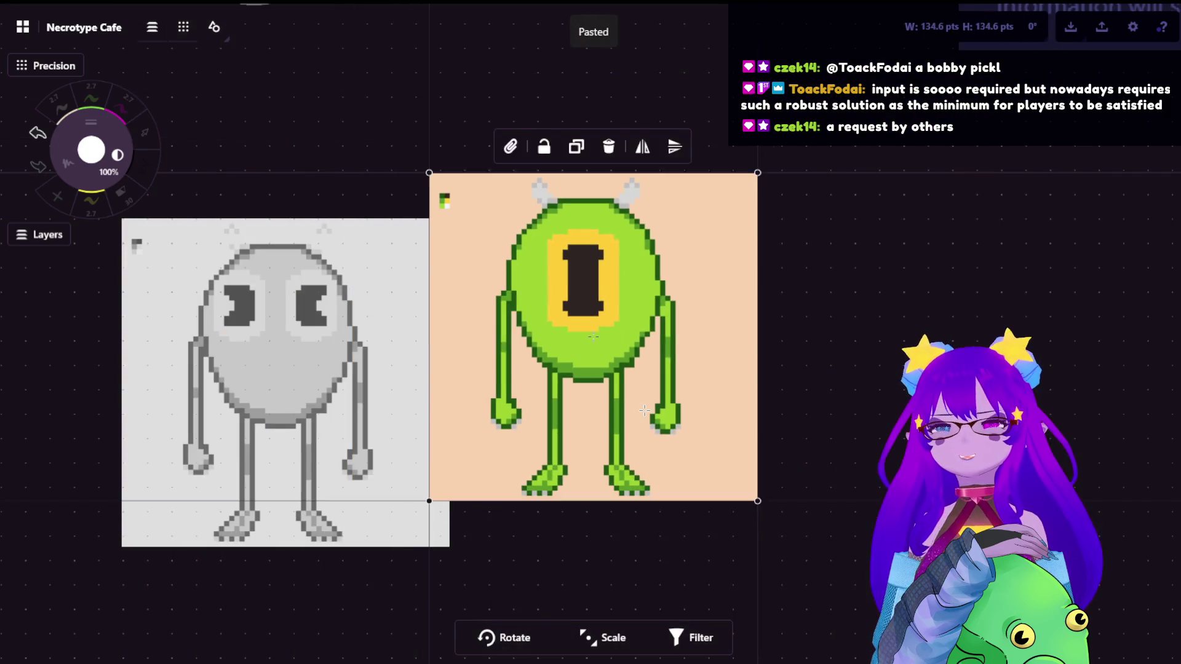
{"action": "mouse_move", "coordinate": [645, 408]}
{"action": "left_mouse_down"}
{"action": "mouse_move", "coordinate": [686, 432]}
{"action": "mouse_move", "coordinate": [674, 449]}
{"action": "left_mouse_up"}
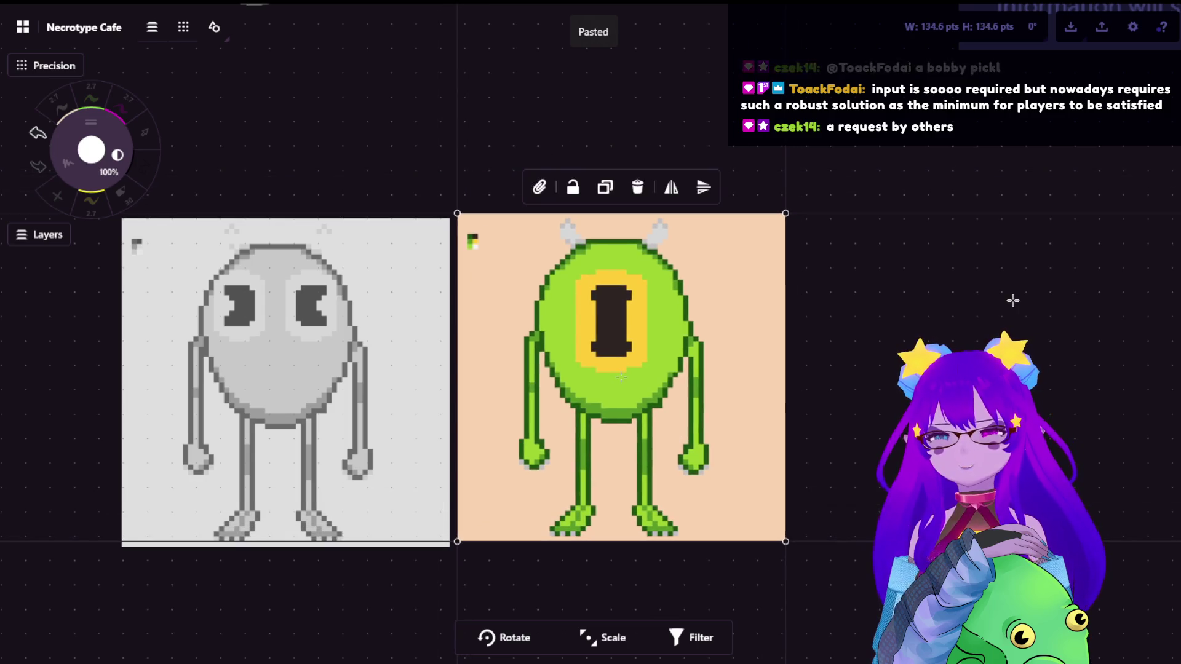
{"action": "key", "text": "Escape"}
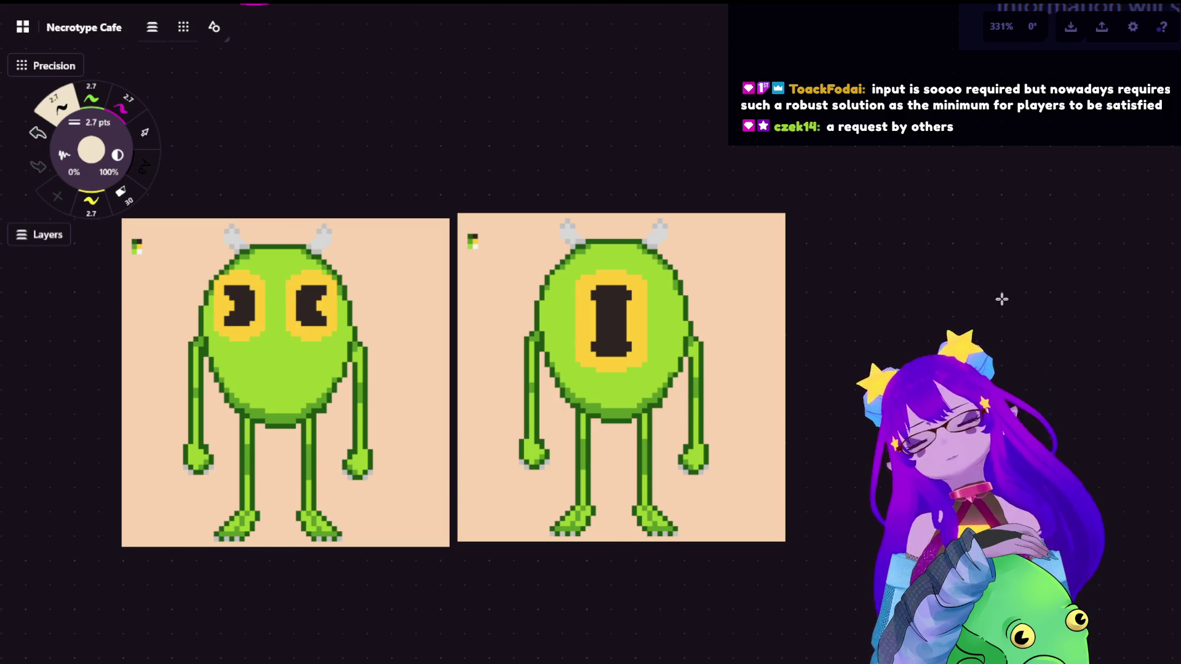
{"action": "scroll", "coordinate": [1002, 299], "scroll_direction": "down", "scroll_amount": 5}
{"action": "scroll", "coordinate": [895, 343], "scroll_direction": "up", "scroll_amount": 6}
{"action": "scroll", "coordinate": [895, 344], "scroll_direction": "up", "scroll_amount": 3}
{"action": "scroll", "coordinate": [849, 345], "scroll_direction": "down", "scroll_amount": 4}
{"action": "scroll", "coordinate": [795, 347], "scroll_direction": "up", "scroll_amount": 2}
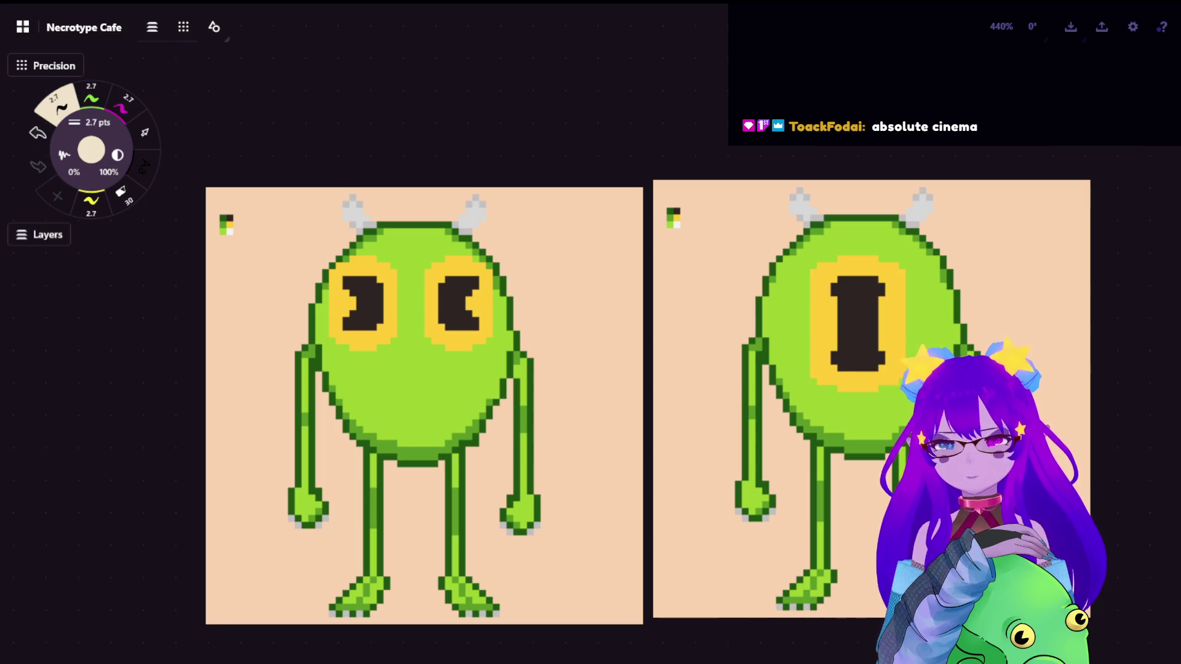
{"action": "scroll", "coordinate": [885, 281], "scroll_direction": "down", "scroll_amount": 10}
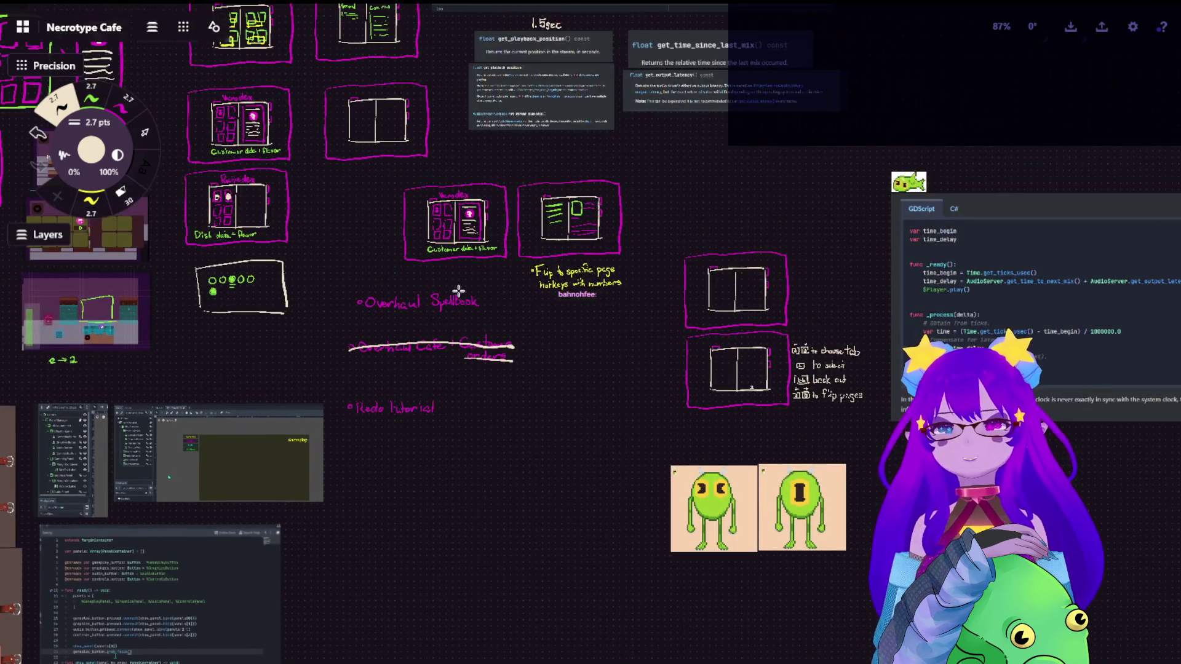
- Sketch W, A, S and D key boxes with their letters on the board
{"action": "scroll", "coordinate": [778, 151], "scroll_direction": "up", "scroll_amount": 10}
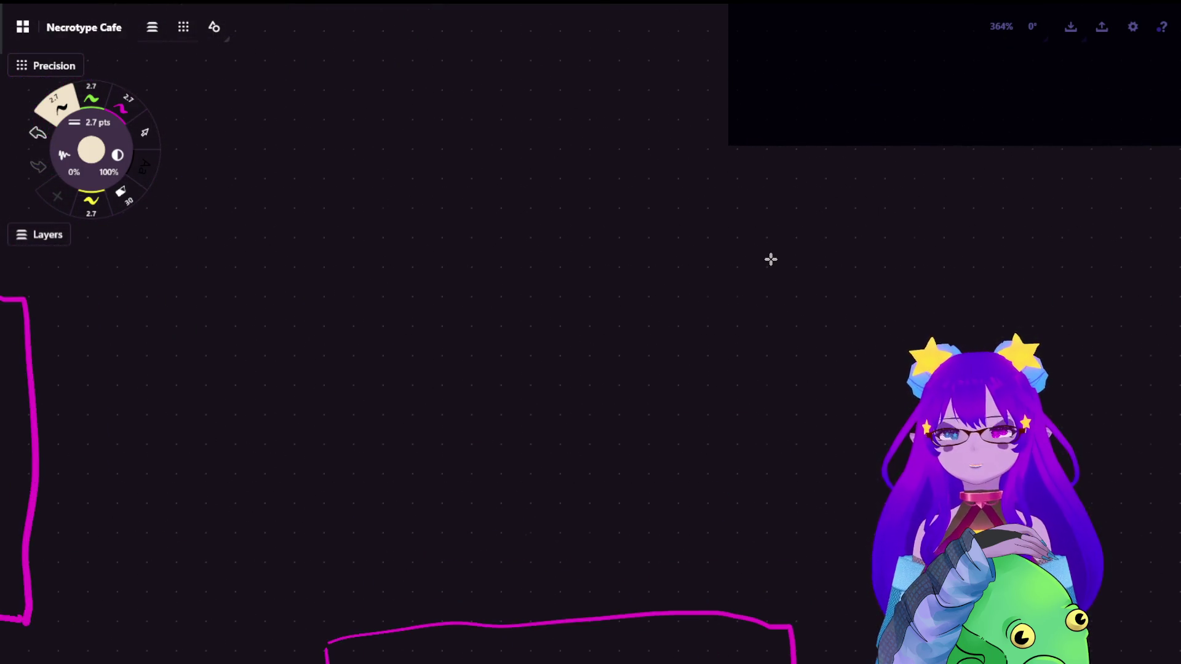
{"action": "scroll", "coordinate": [735, 354], "scroll_direction": "up", "scroll_amount": 2}
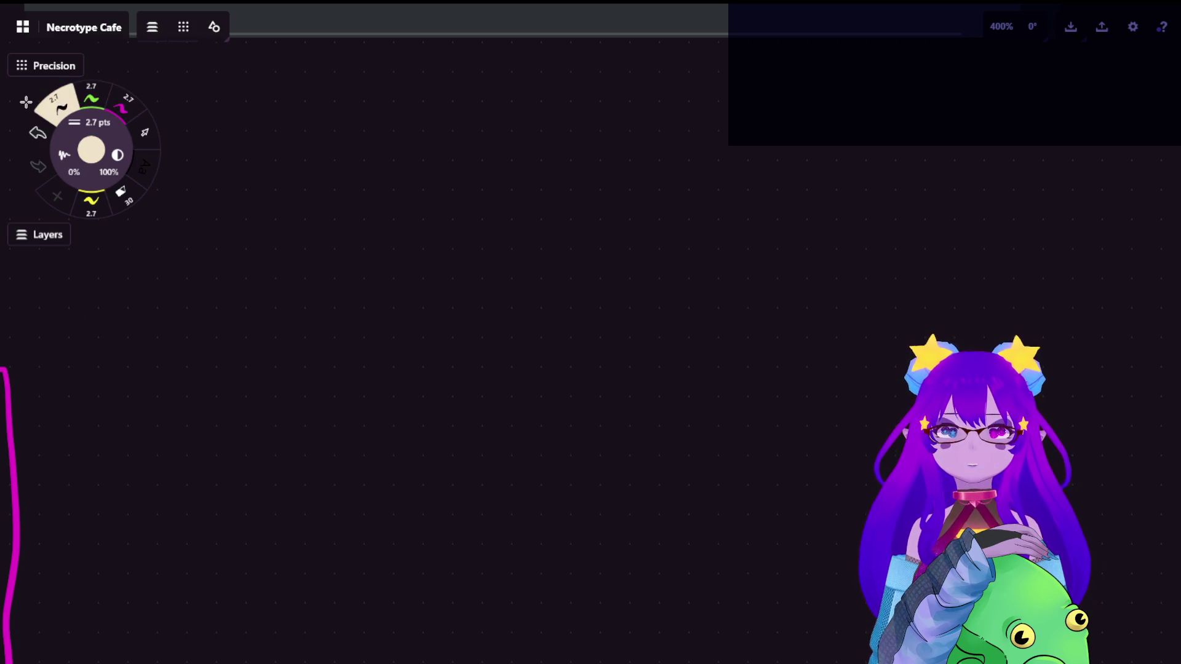
{"action": "mouse_move", "coordinate": [496, 355]}
{"action": "left_mouse_down"}
{"action": "mouse_move", "coordinate": [496, 408]}
{"action": "mouse_move", "coordinate": [555, 348]}
{"action": "mouse_move", "coordinate": [576, 351]}
{"action": "left_mouse_up"}
{"action": "left_click_drag", "start_coordinate": [576, 354], "coordinate": [578, 403]}
{"action": "left_click_drag", "start_coordinate": [487, 418], "coordinate": [562, 417]}
{"action": "mouse_move", "coordinate": [506, 371]}
{"action": "left_mouse_down"}
{"action": "mouse_move", "coordinate": [527, 385]}
{"action": "mouse_move", "coordinate": [548, 373]}
{"action": "left_mouse_up"}
{"action": "mouse_move", "coordinate": [424, 440]}
{"action": "left_mouse_down"}
{"action": "mouse_move", "coordinate": [424, 516]}
{"action": "mouse_move", "coordinate": [497, 515]}
{"action": "mouse_move", "coordinate": [423, 524]}
{"action": "mouse_move", "coordinate": [457, 470]}
{"action": "mouse_move", "coordinate": [467, 505]}
{"action": "mouse_move", "coordinate": [460, 484]}
{"action": "left_mouse_up"}
{"action": "mouse_move", "coordinate": [523, 452]}
{"action": "left_mouse_down"}
{"action": "mouse_move", "coordinate": [523, 523]}
{"action": "mouse_move", "coordinate": [574, 444]}
{"action": "mouse_move", "coordinate": [596, 455]}
{"action": "mouse_move", "coordinate": [531, 512]}
{"action": "left_mouse_up"}
{"action": "left_click_drag", "start_coordinate": [564, 462], "coordinate": [541, 497]}
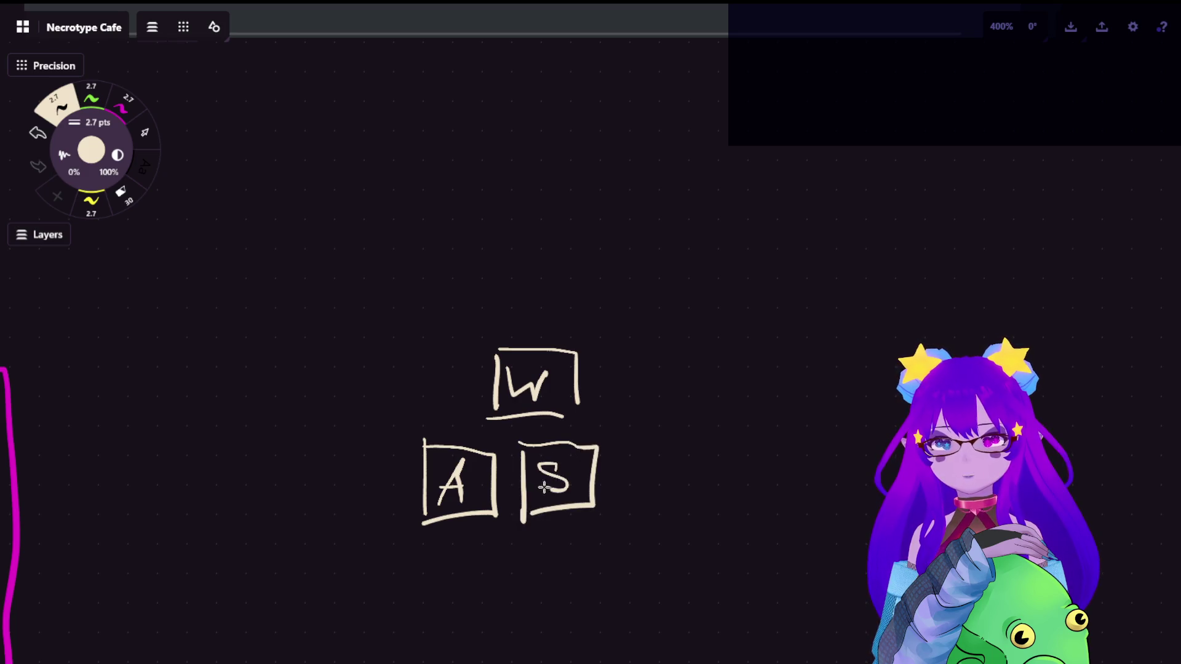
{"action": "mouse_move", "coordinate": [623, 447]}
{"action": "left_mouse_down"}
{"action": "mouse_move", "coordinate": [627, 520]}
{"action": "mouse_move", "coordinate": [674, 508]}
{"action": "mouse_move", "coordinate": [642, 520]}
{"action": "mouse_move", "coordinate": [680, 482]}
{"action": "mouse_move", "coordinate": [654, 494]}
{"action": "left_mouse_up"}
- Select the WASD sketch, move it up the board, and paste a copy below
{"action": "left_click", "coordinate": [143, 134]}
{"action": "left_click_drag", "start_coordinate": [574, 249], "coordinate": [793, 503]}
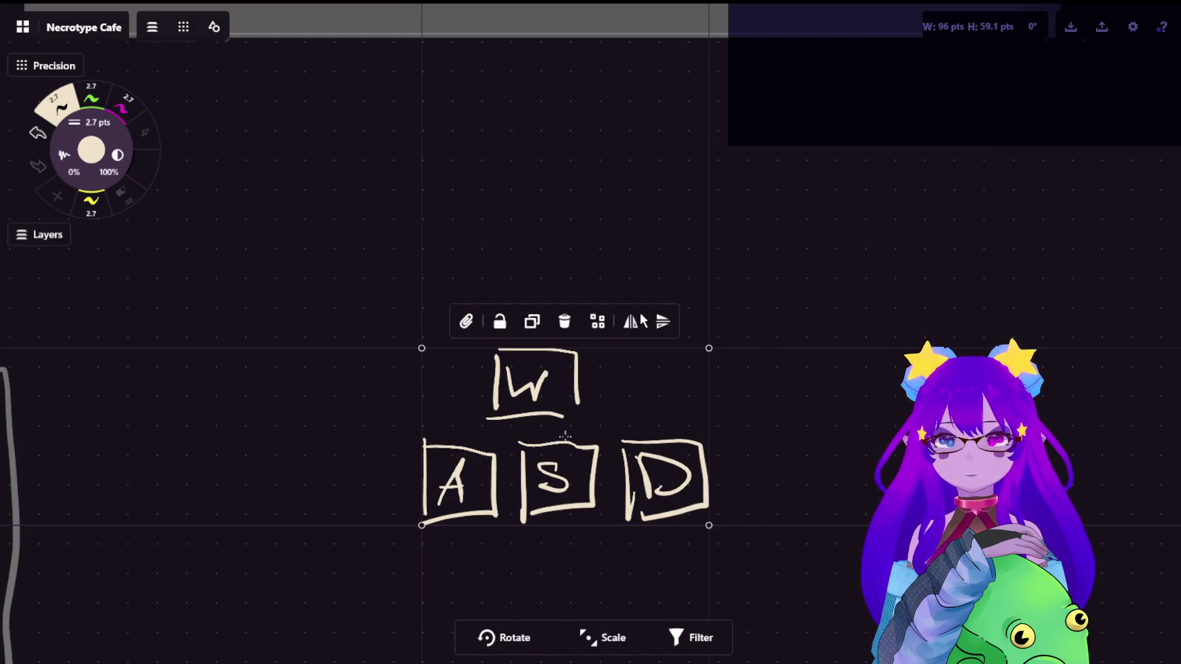
{"action": "left_click_drag", "start_coordinate": [818, 526], "coordinate": [856, 253]}
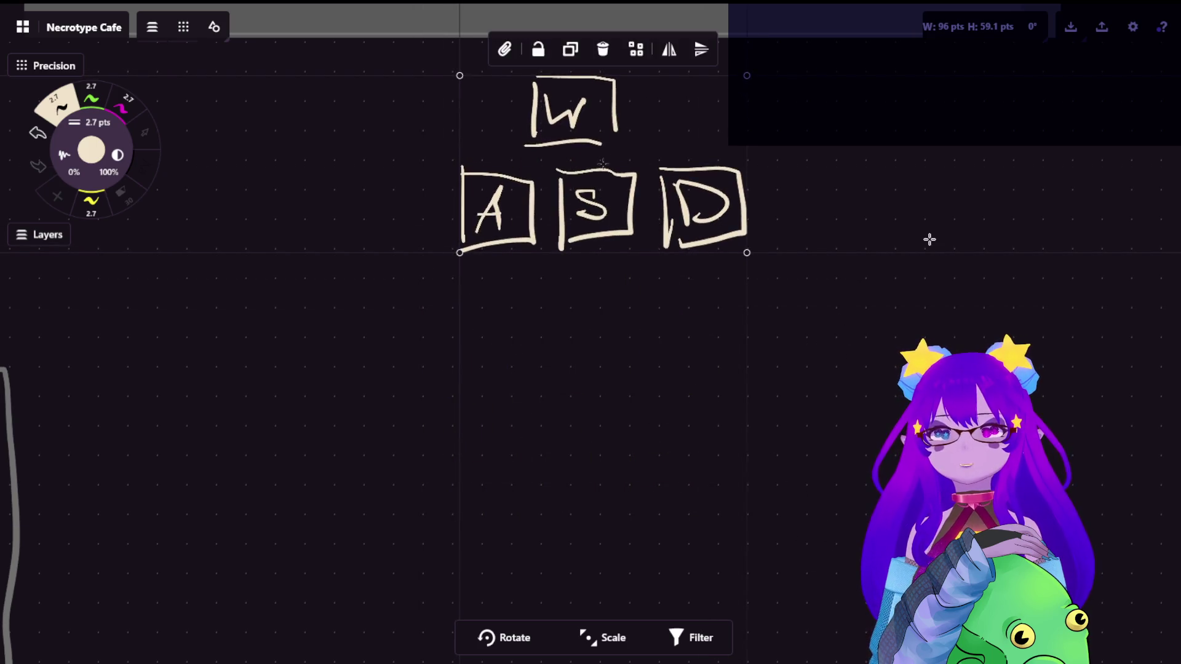
{"action": "key", "text": "ctrl+c"}
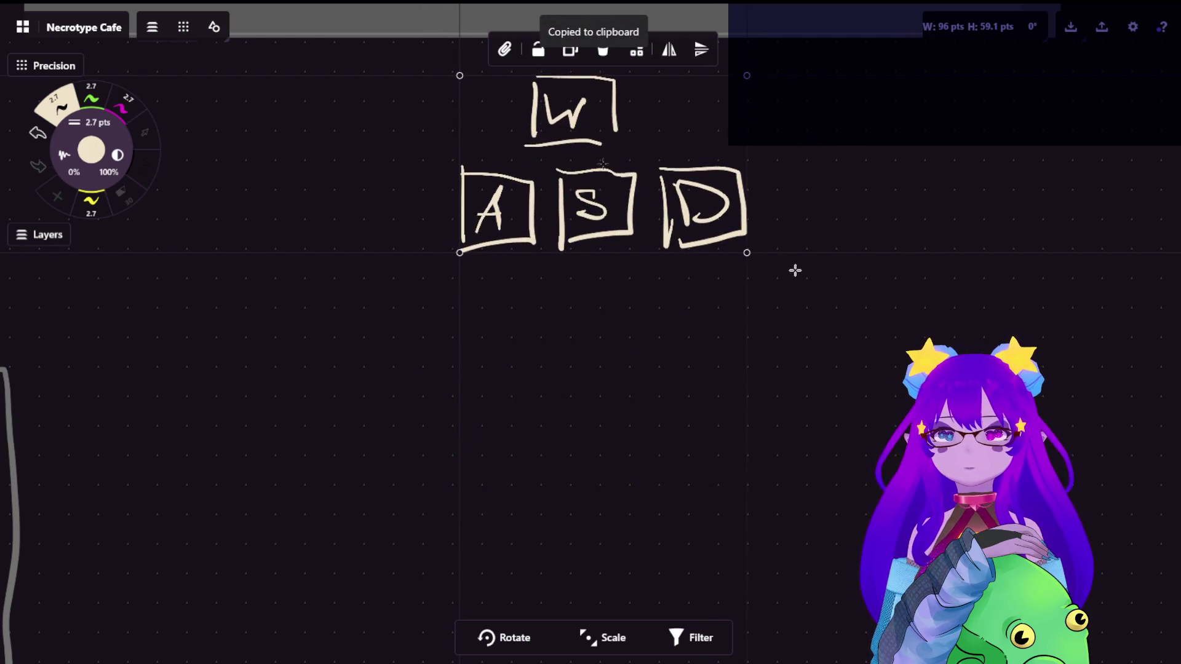
{"action": "key", "text": "ctrl+v"}
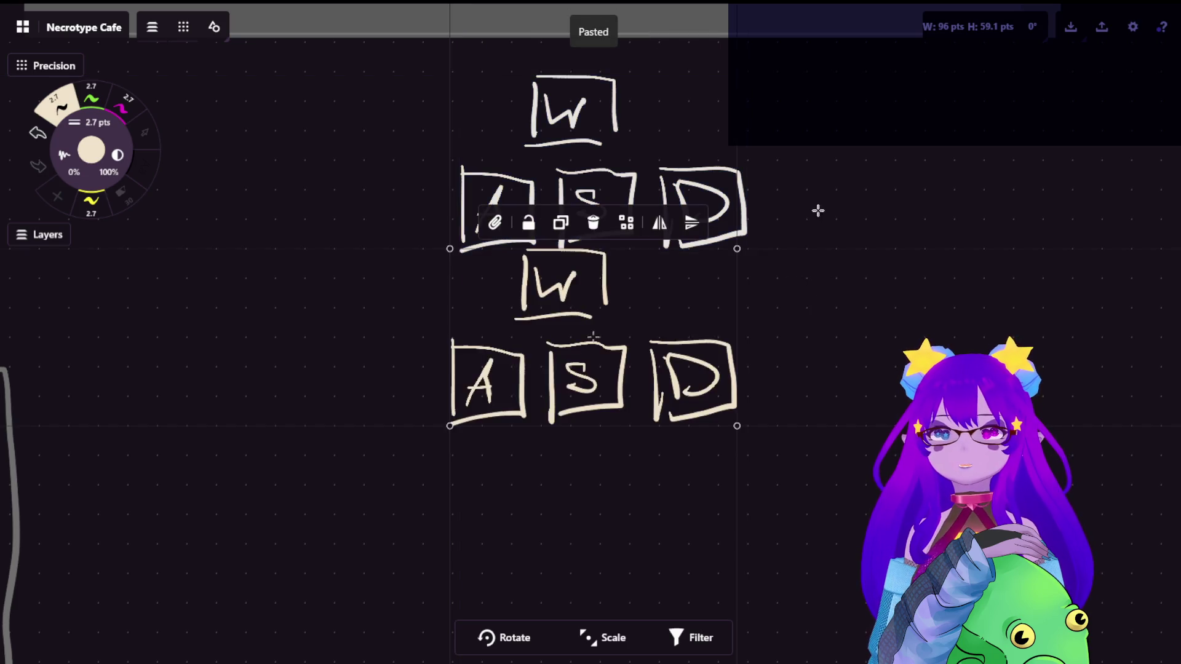
- Erase the W, A, S and D letters from the copied key boxes
{"action": "key", "text": "e"}
{"action": "mouse_move", "coordinate": [586, 377]}
{"action": "left_mouse_down"}
{"action": "mouse_move", "coordinate": [572, 384]}
{"action": "mouse_move", "coordinate": [581, 377]}
{"action": "left_mouse_up"}
{"action": "mouse_move", "coordinate": [601, 475]}
{"action": "left_mouse_down"}
{"action": "mouse_move", "coordinate": [611, 470]}
{"action": "mouse_move", "coordinate": [599, 470]}
{"action": "left_mouse_up"}
{"action": "left_click_drag", "start_coordinate": [501, 468], "coordinate": [501, 485]}
{"action": "mouse_move", "coordinate": [713, 465]}
{"action": "left_mouse_down"}
{"action": "mouse_move", "coordinate": [710, 479]}
{"action": "mouse_move", "coordinate": [686, 450]}
{"action": "left_mouse_up"}
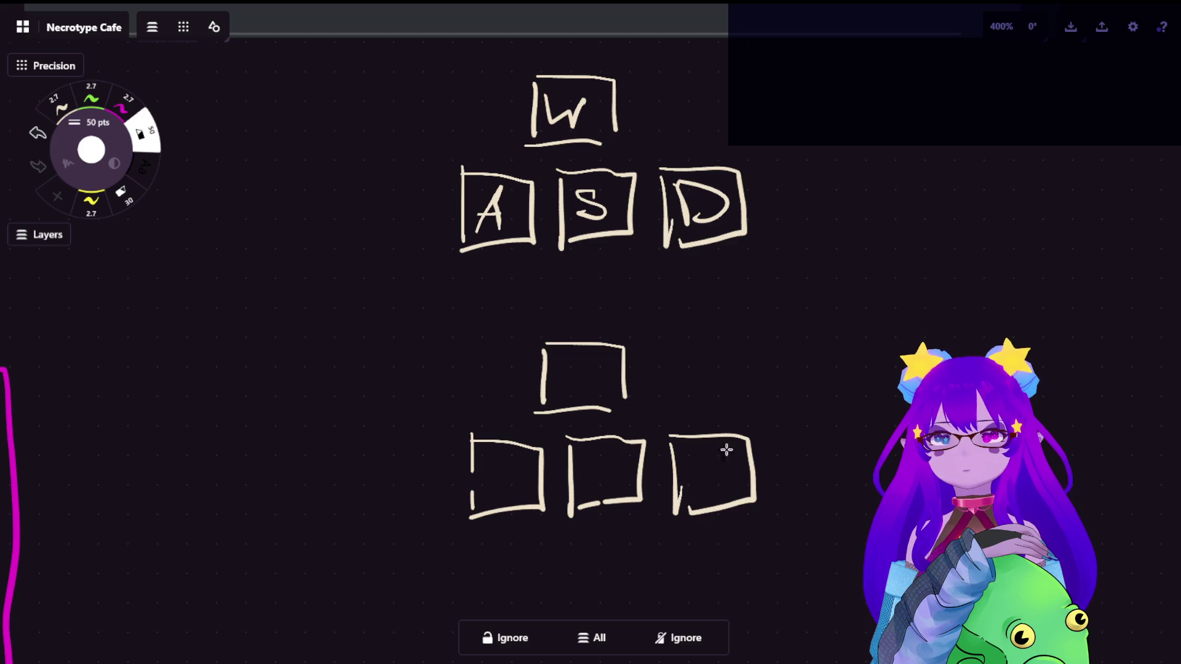
{"action": "left_click", "coordinate": [66, 107]}
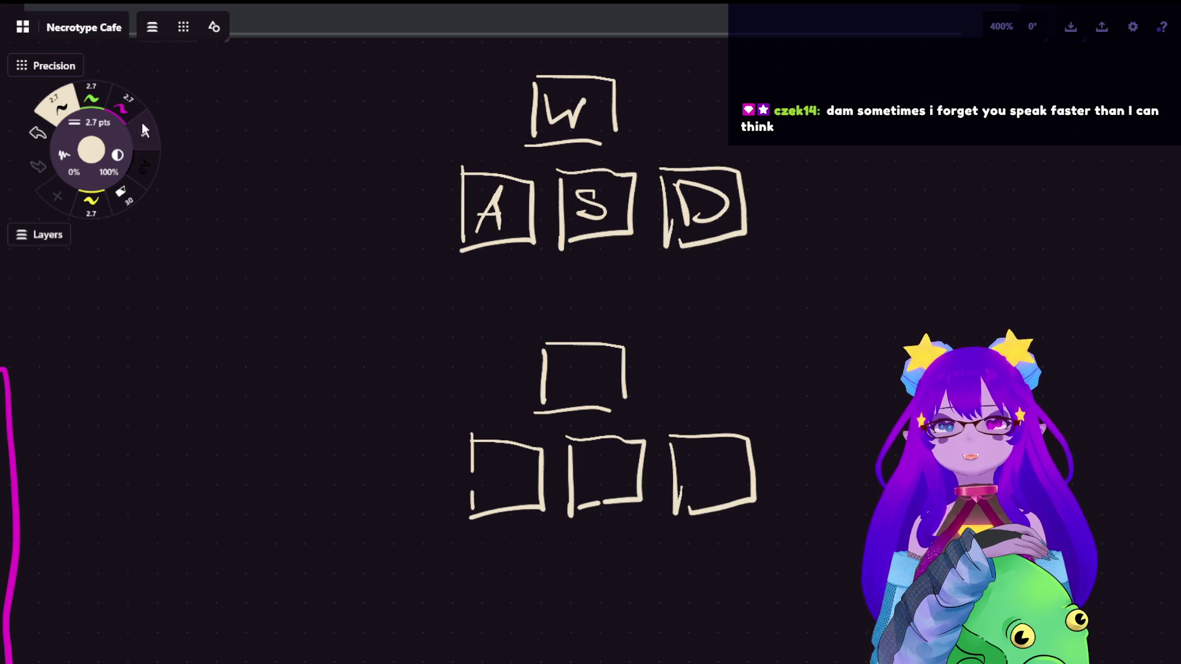
- Lasso the original WASD sketch and the blank copy to check both, then deselect
{"action": "left_click", "coordinate": [145, 131]}
{"action": "mouse_move", "coordinate": [741, 108]}
{"action": "left_mouse_down"}
{"action": "mouse_move", "coordinate": [367, 129]}
{"action": "mouse_move", "coordinate": [714, 265]}
{"action": "left_mouse_up"}
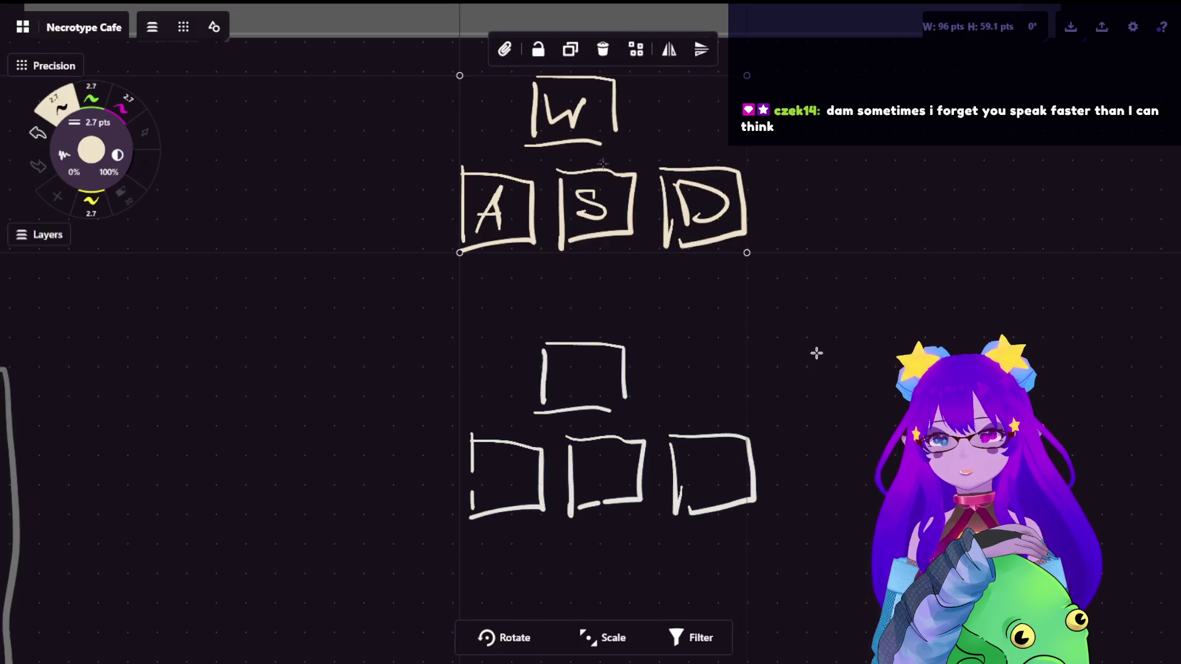
{"action": "mouse_move", "coordinate": [811, 363]}
{"action": "left_mouse_down"}
{"action": "mouse_move", "coordinate": [746, 303]}
{"action": "mouse_move", "coordinate": [584, 577]}
{"action": "left_mouse_up"}
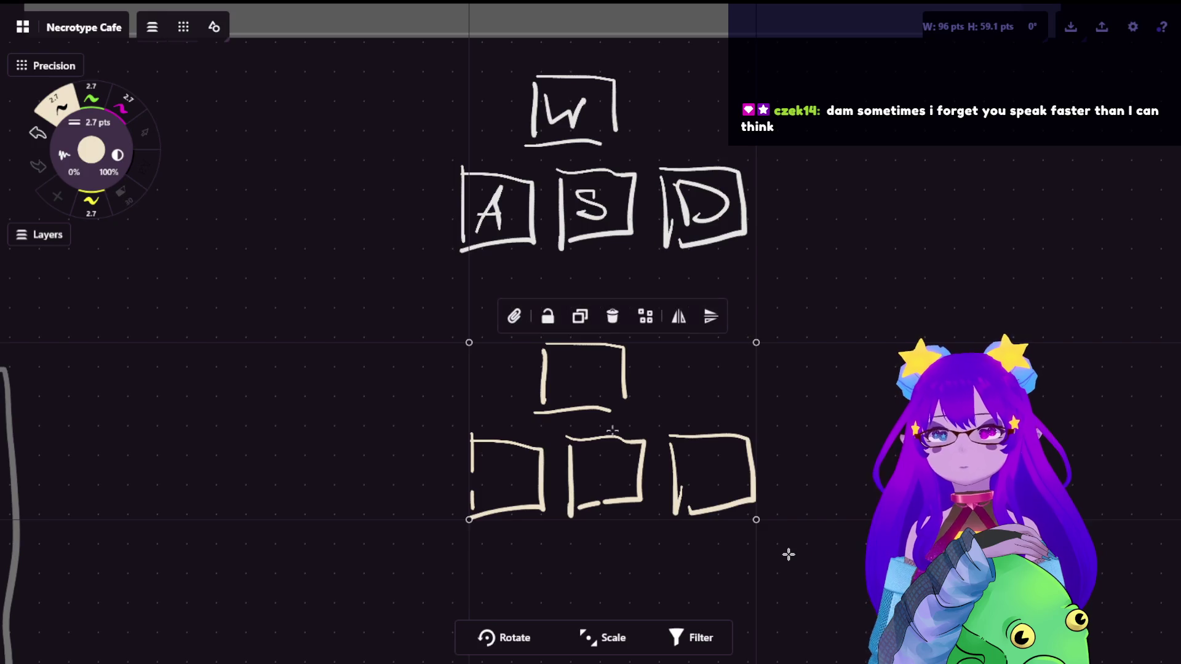
{"action": "left_click", "coordinate": [788, 555]}
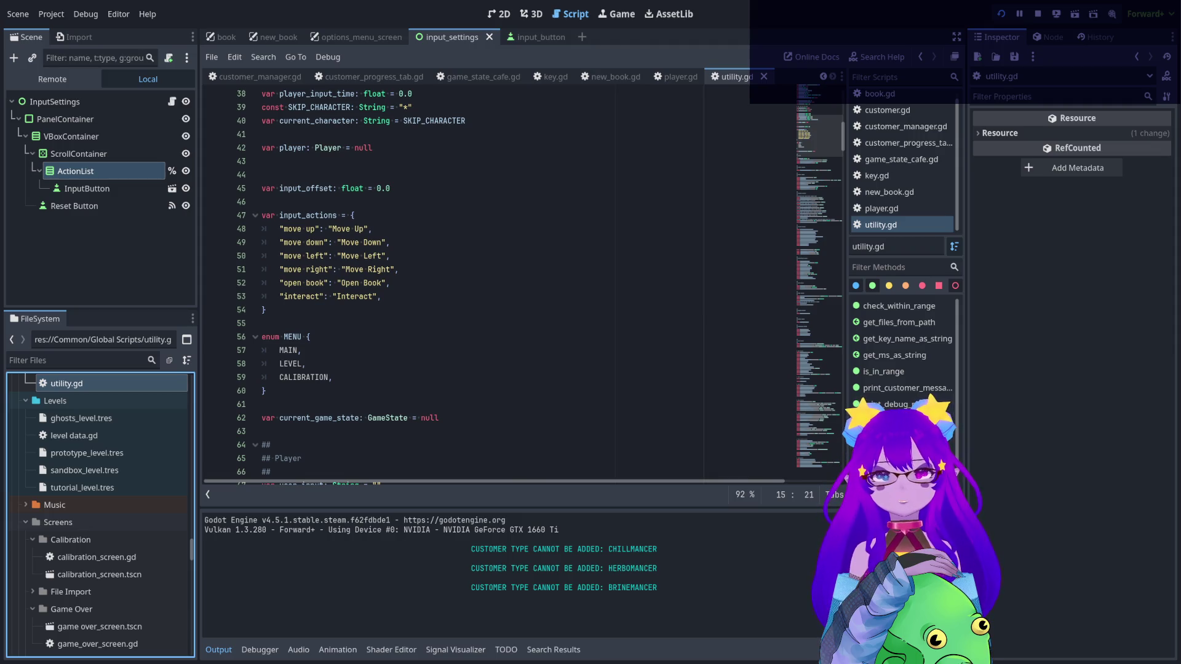
- Select the input_actions dictionary in utility.gd and search the project for input_actions
{"action": "scroll", "coordinate": [530, 242], "scroll_direction": "up", "scroll_amount": 4}
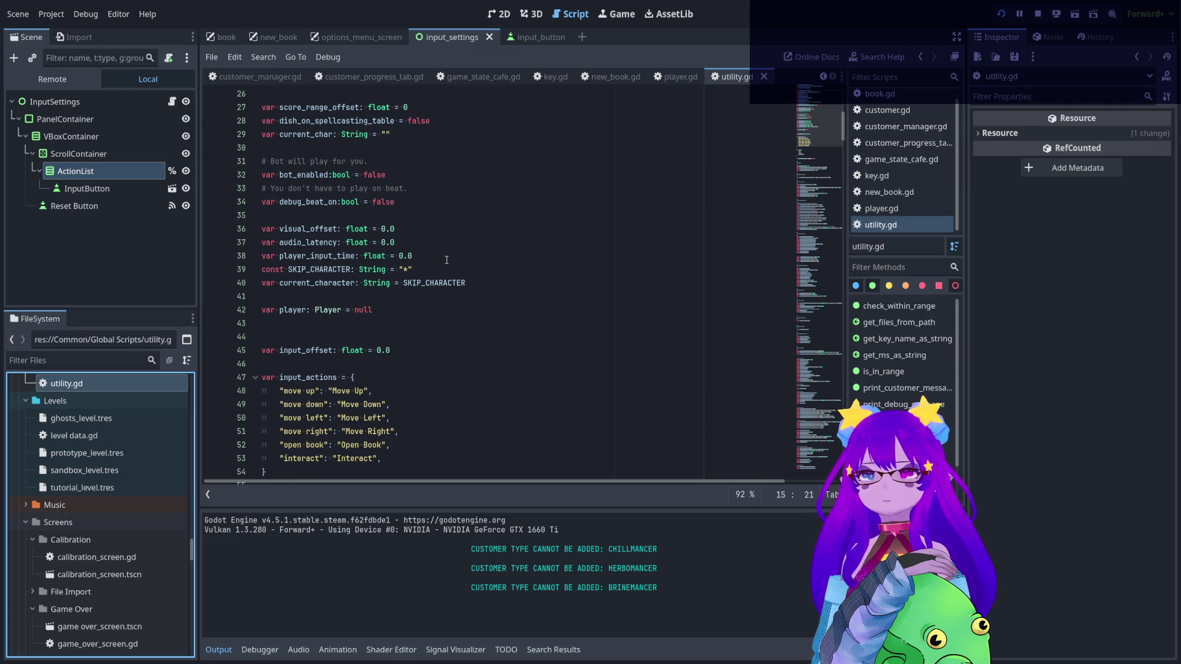
{"action": "scroll", "coordinate": [446, 260], "scroll_direction": "down", "scroll_amount": 1}
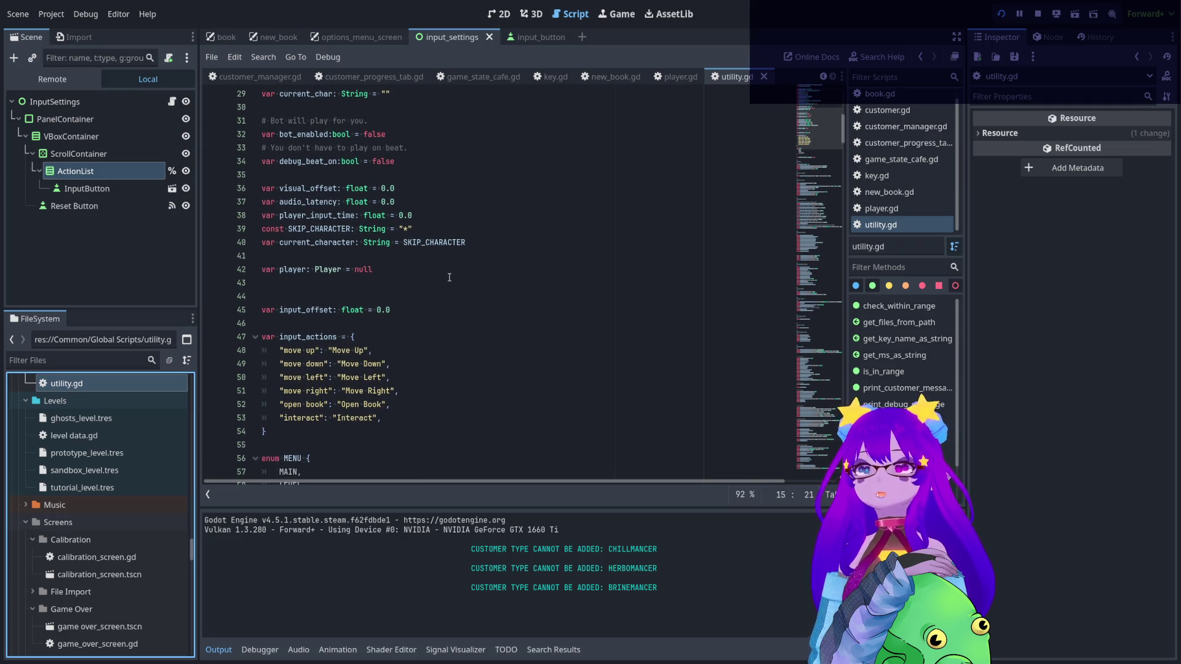
{"action": "scroll", "coordinate": [452, 283], "scroll_direction": "down", "scroll_amount": 1}
{"action": "left_click_drag", "start_coordinate": [266, 391], "coordinate": [267, 296]}
{"action": "left_click", "coordinate": [294, 323]}
{"action": "double_click", "coordinate": [329, 297]}
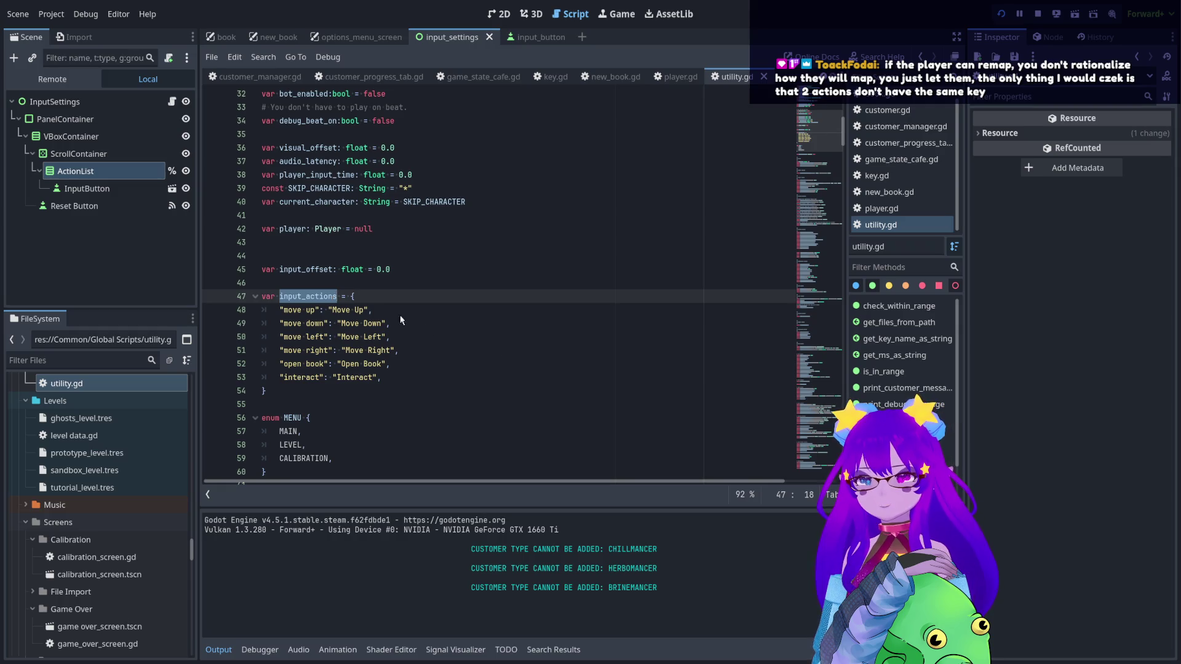
{"action": "key", "text": "ctrl+shift+f"}
{"action": "key", "text": "Return"}
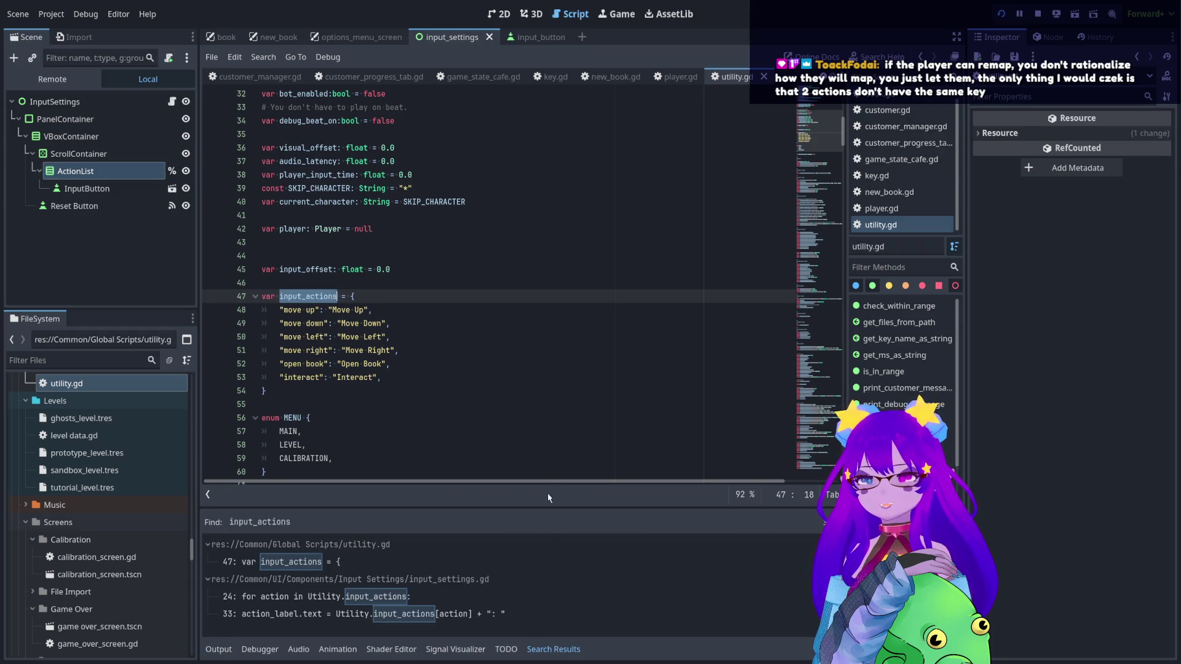
- Review the input_actions uses at lines 24 and 33 of input_settings.gd, then return to utility.gd's interact entry
{"action": "left_click", "coordinate": [541, 602]}
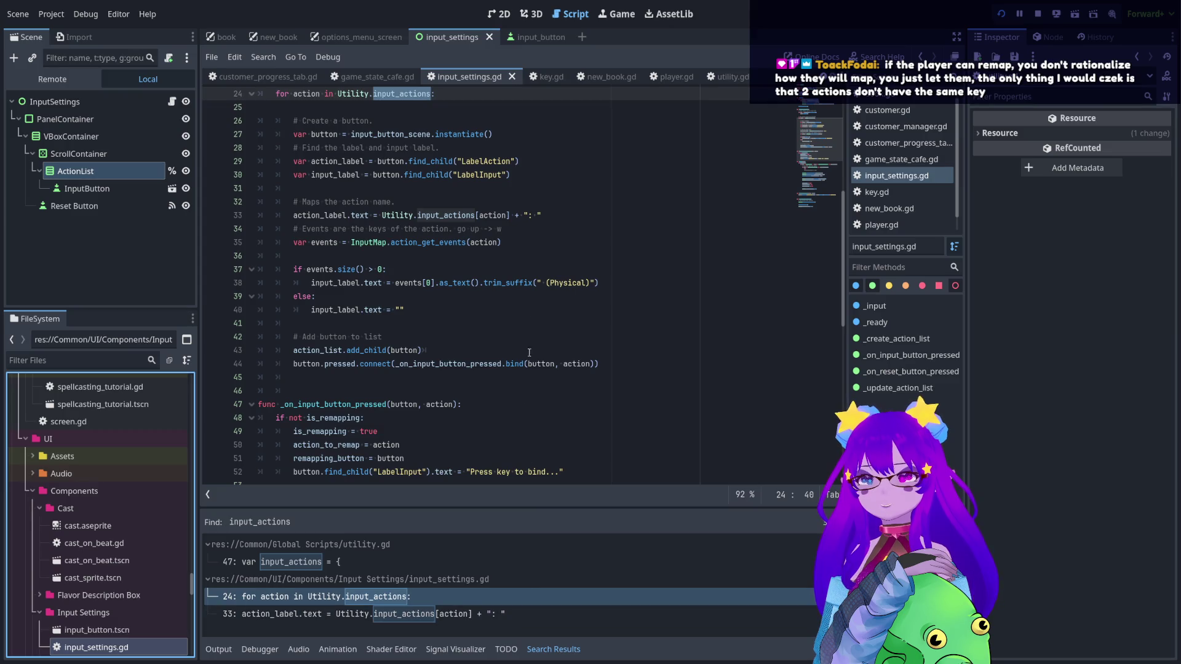
{"action": "scroll", "coordinate": [396, 202], "scroll_direction": "up", "scroll_amount": 1}
{"action": "scroll", "coordinate": [369, 193], "scroll_direction": "down", "scroll_amount": 1}
{"action": "left_click", "coordinate": [468, 613]}
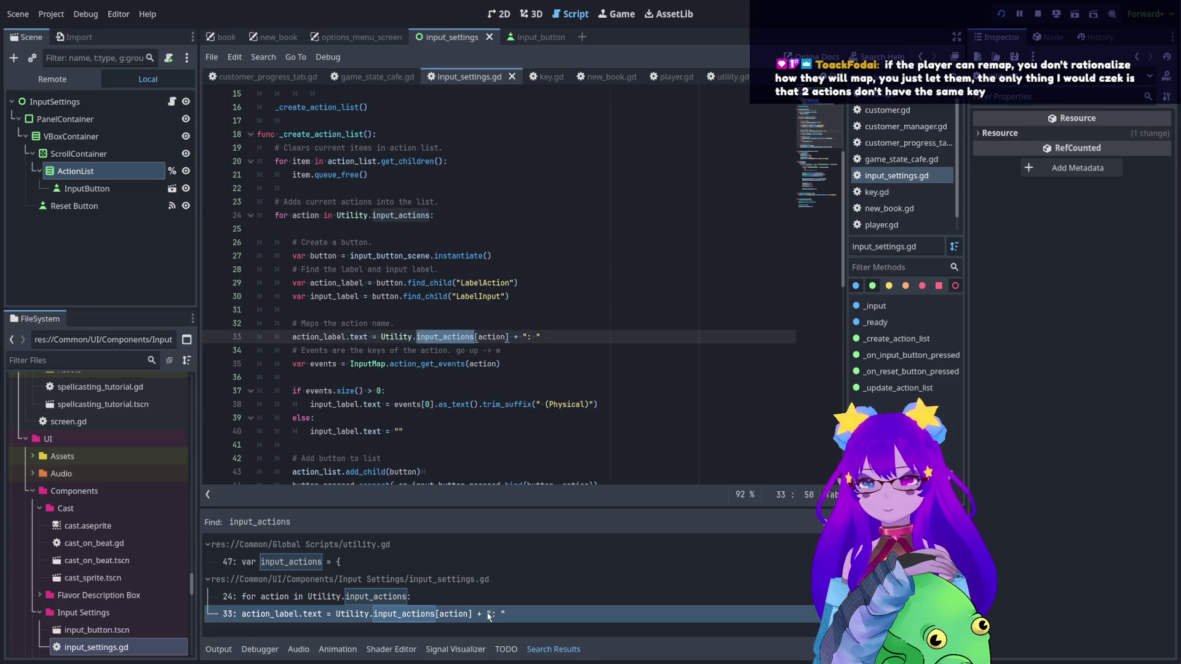
{"action": "left_click", "coordinate": [471, 563]}
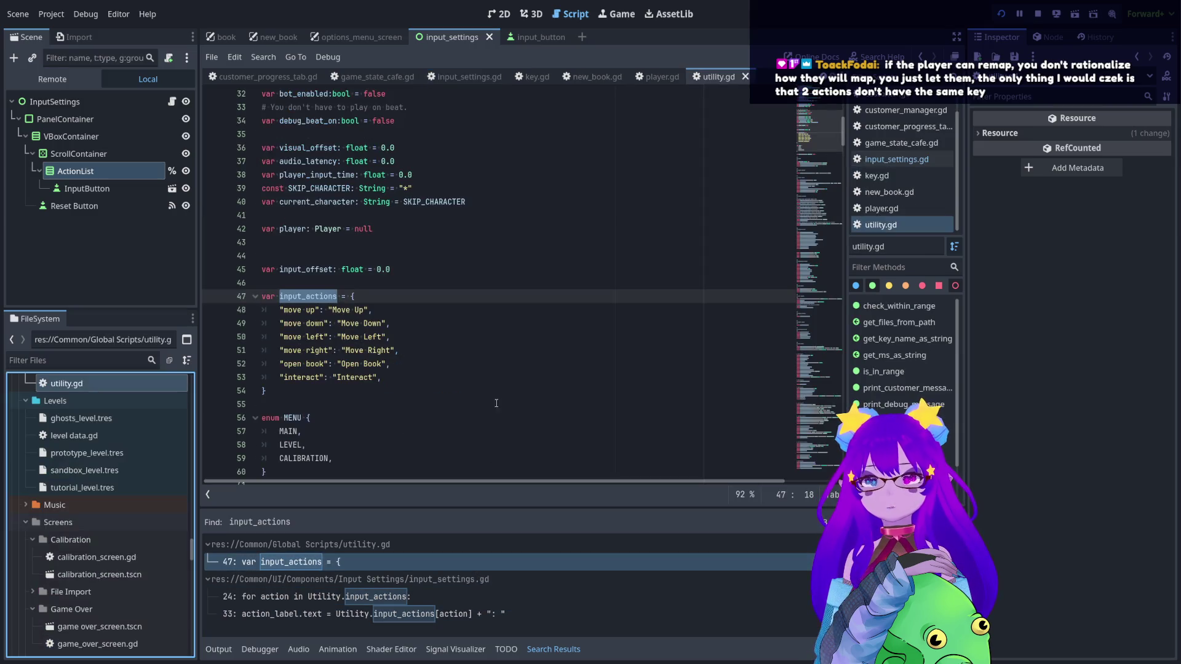
{"action": "left_click", "coordinate": [444, 374]}
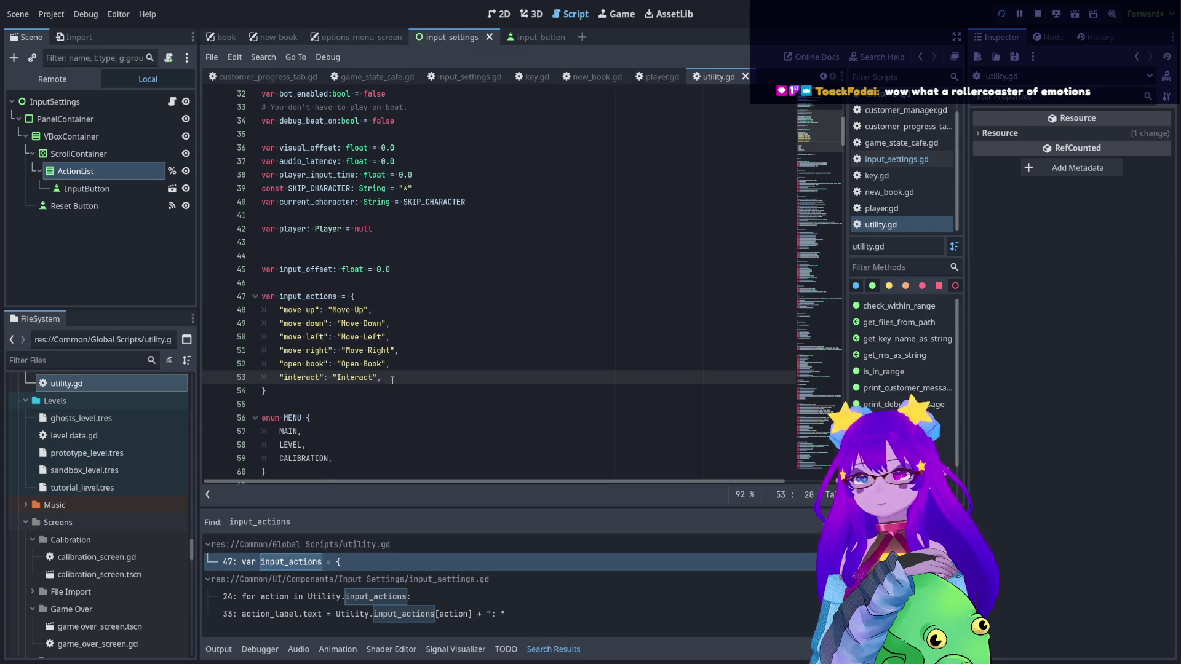
- Duplicate the "interact" entry and rename the new key to "menu up"
{"action": "key", "text": "Return"}
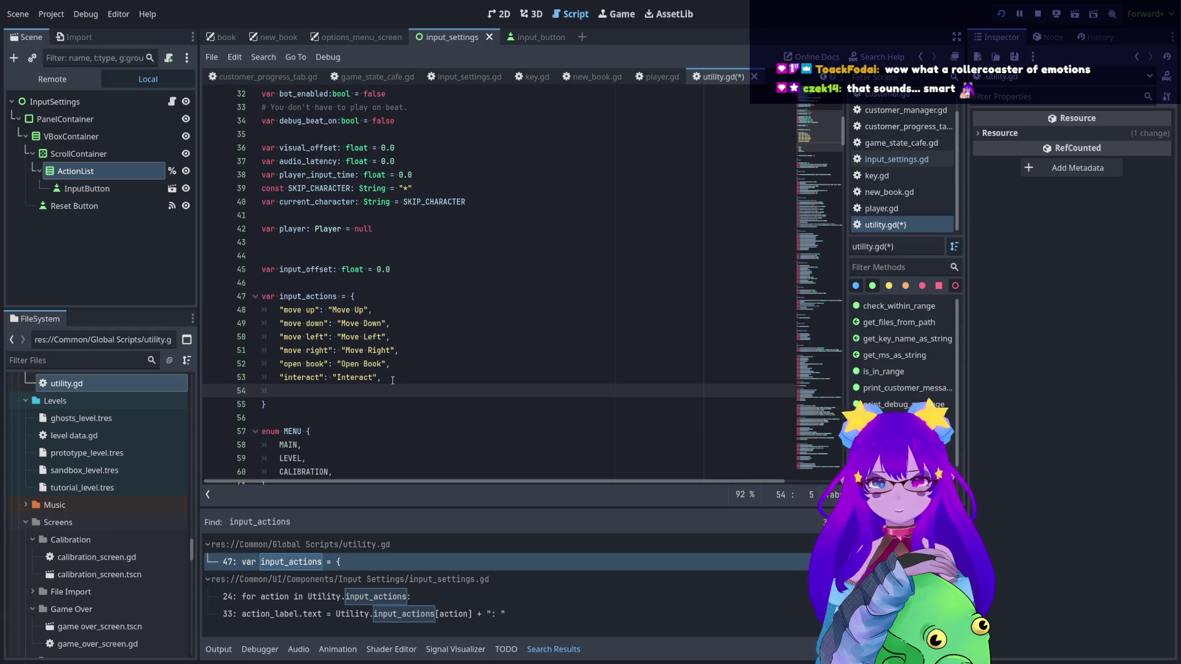
{"action": "key", "text": "BackSpace"}
{"action": "key", "text": "BackSpace"}
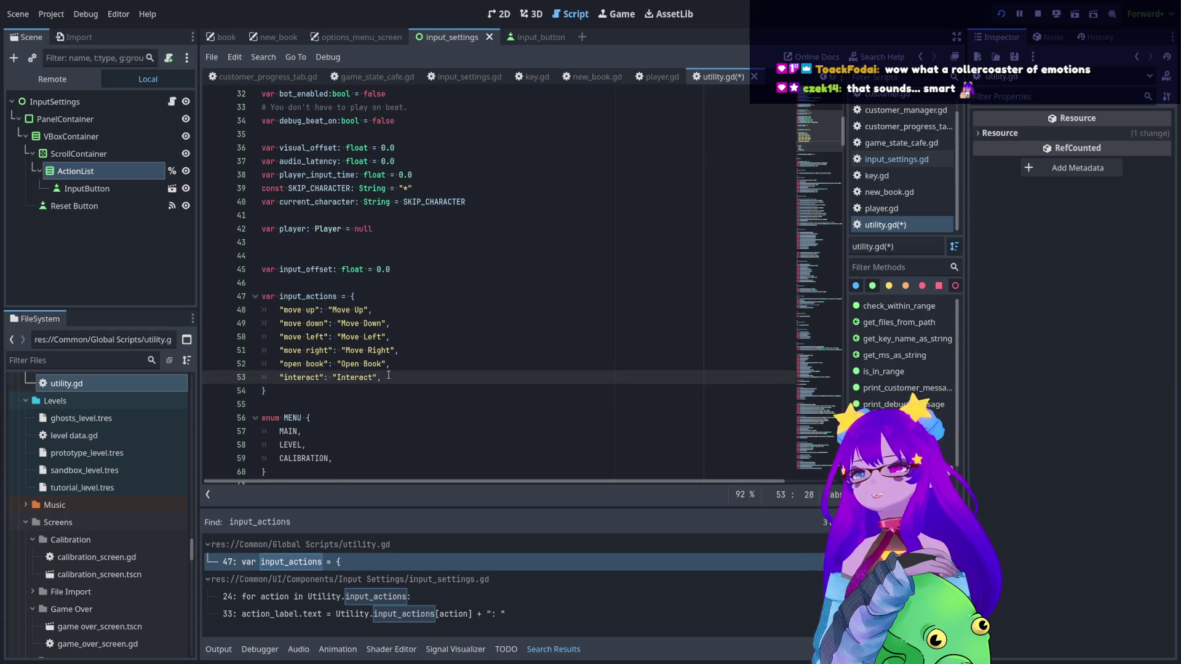
{"action": "key", "text": "ctrl+d"}
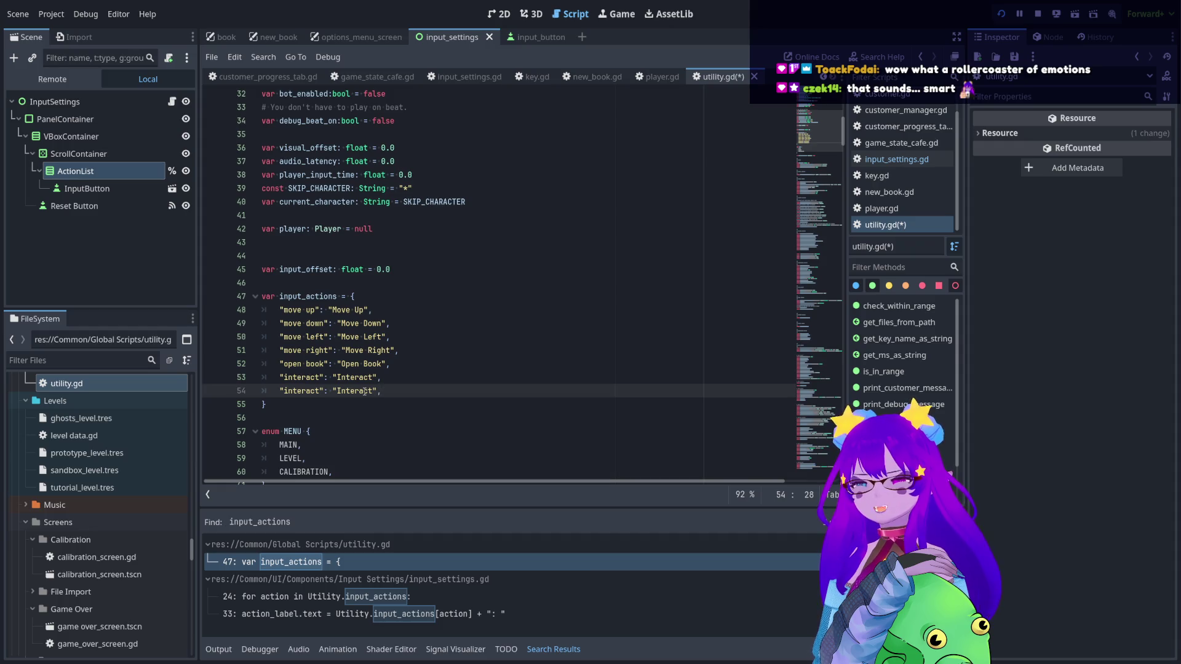
{"action": "double_click", "coordinate": [303, 392]}
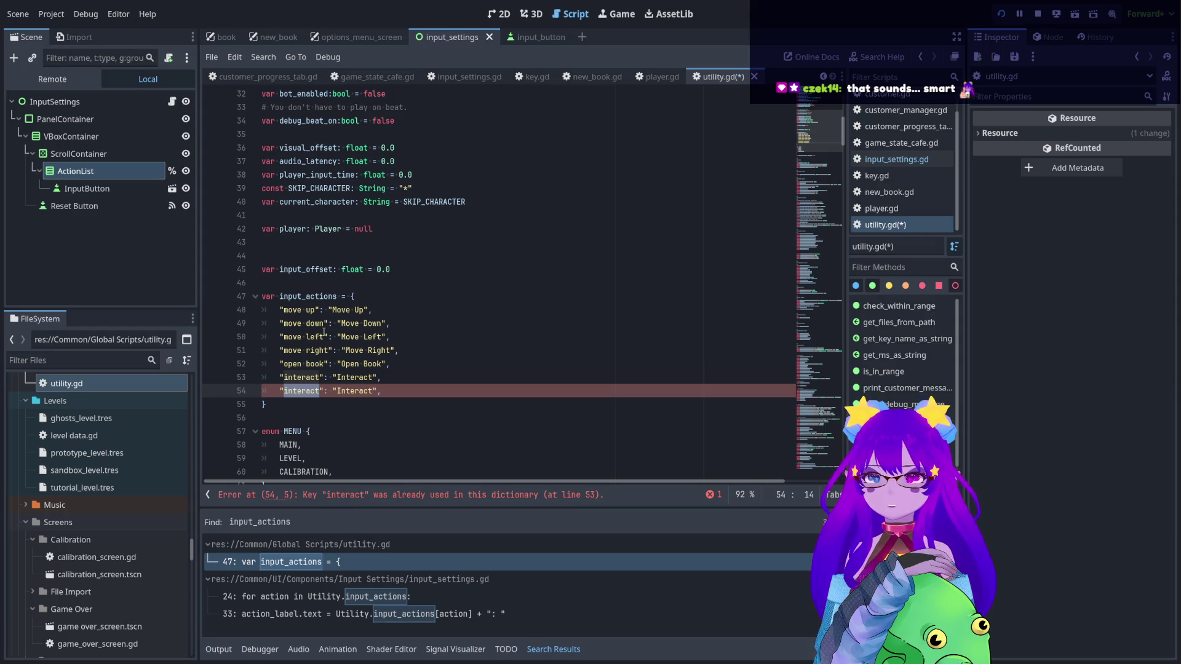
{"action": "type", "text": "spellbo"}
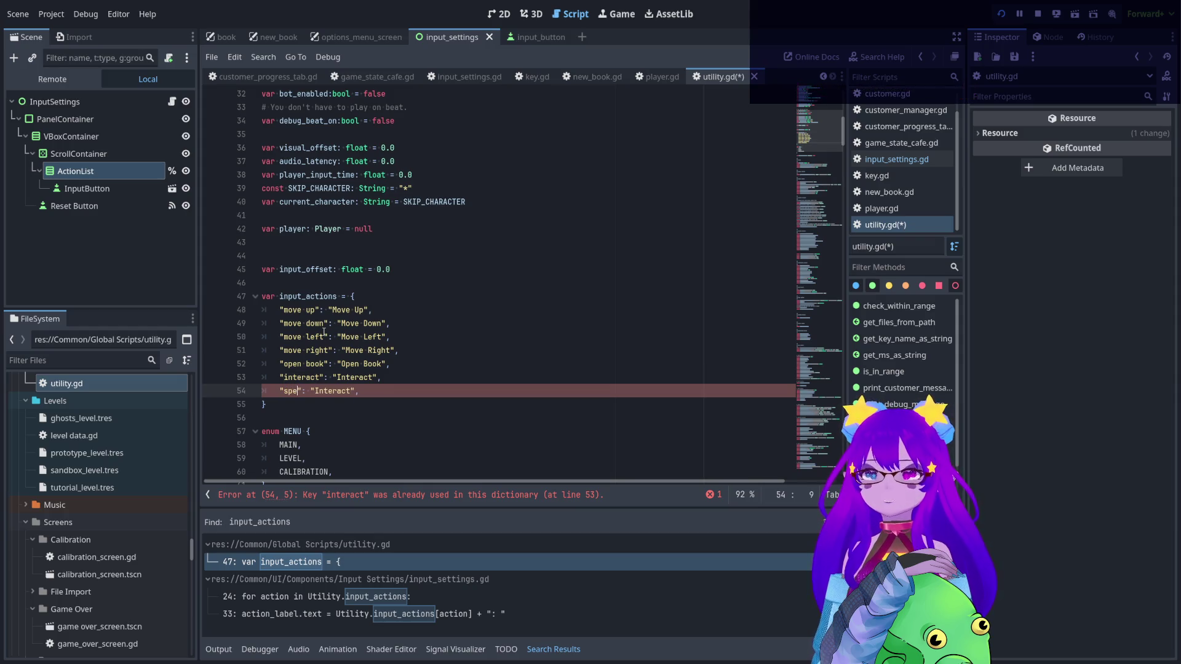
{"action": "type", "text": "ok"}
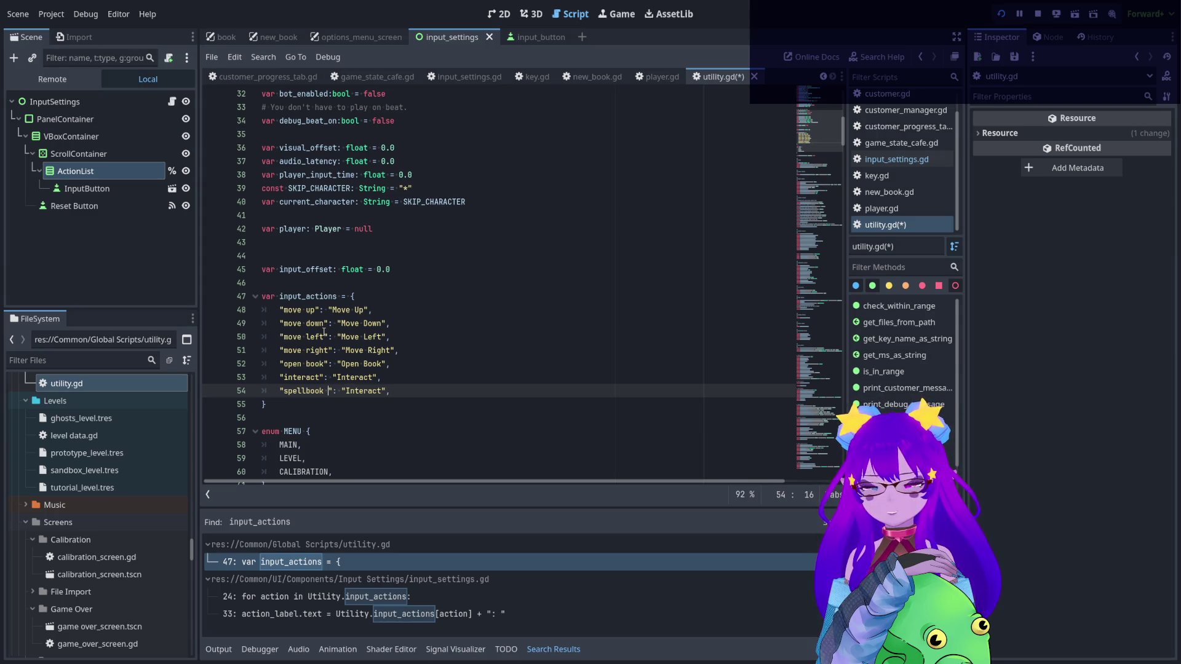
{"action": "type", "text": "up"}
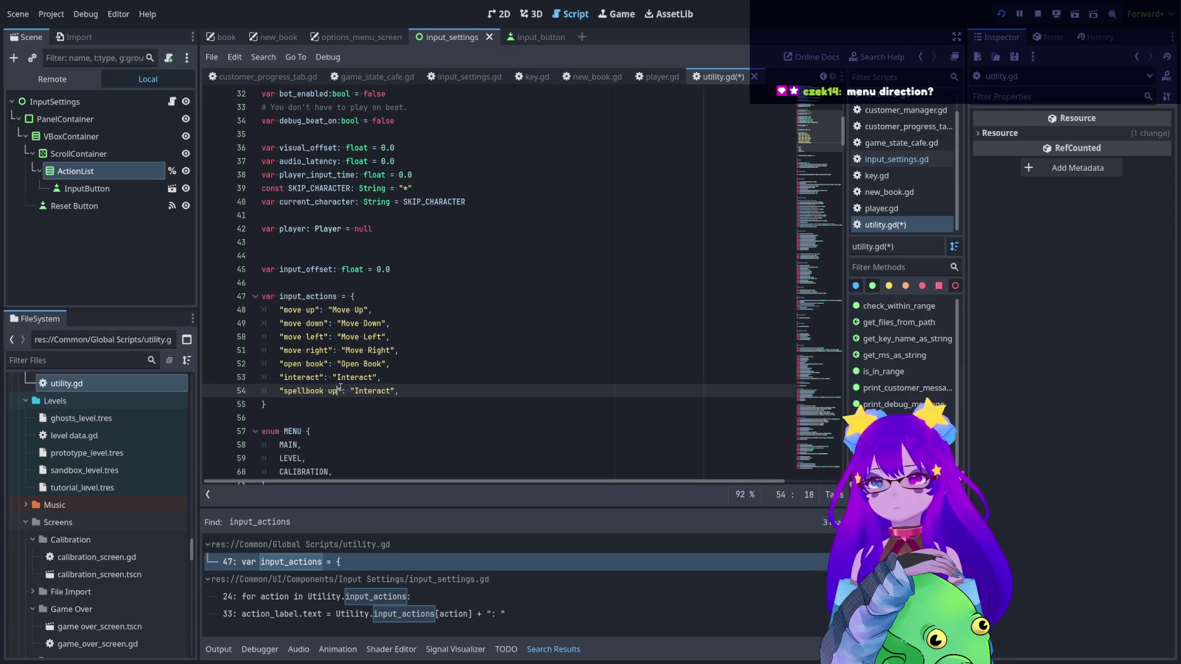
{"action": "left_click_drag", "start_coordinate": [339, 390], "coordinate": [284, 391]}
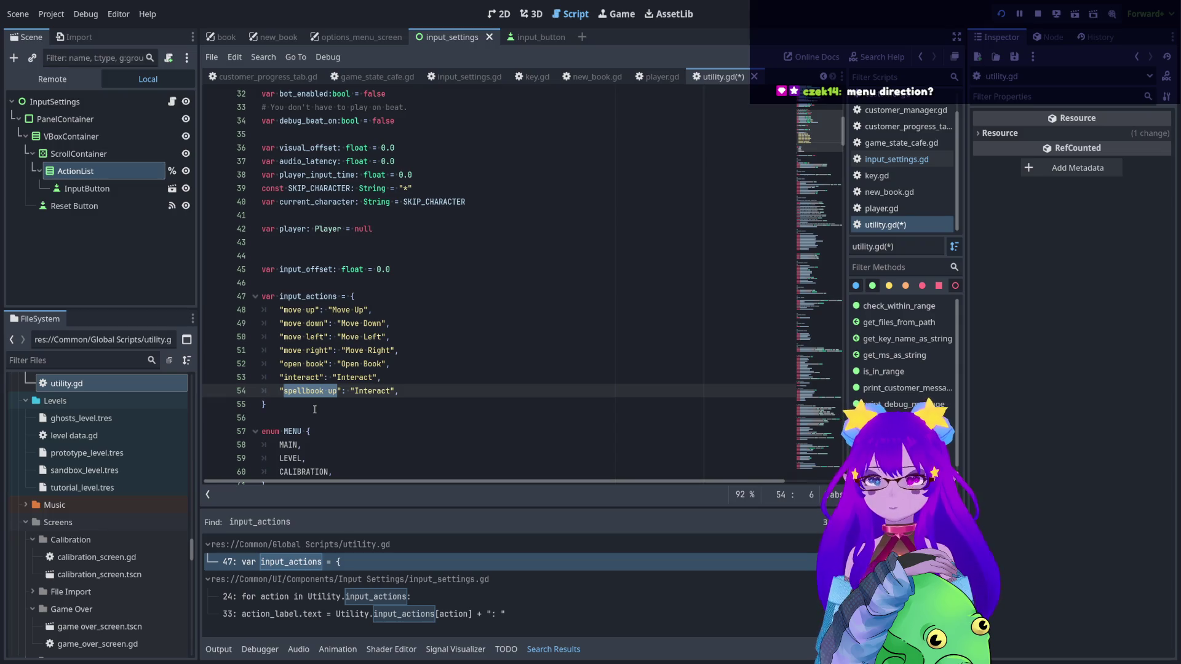
{"action": "type", "text": "menu"}
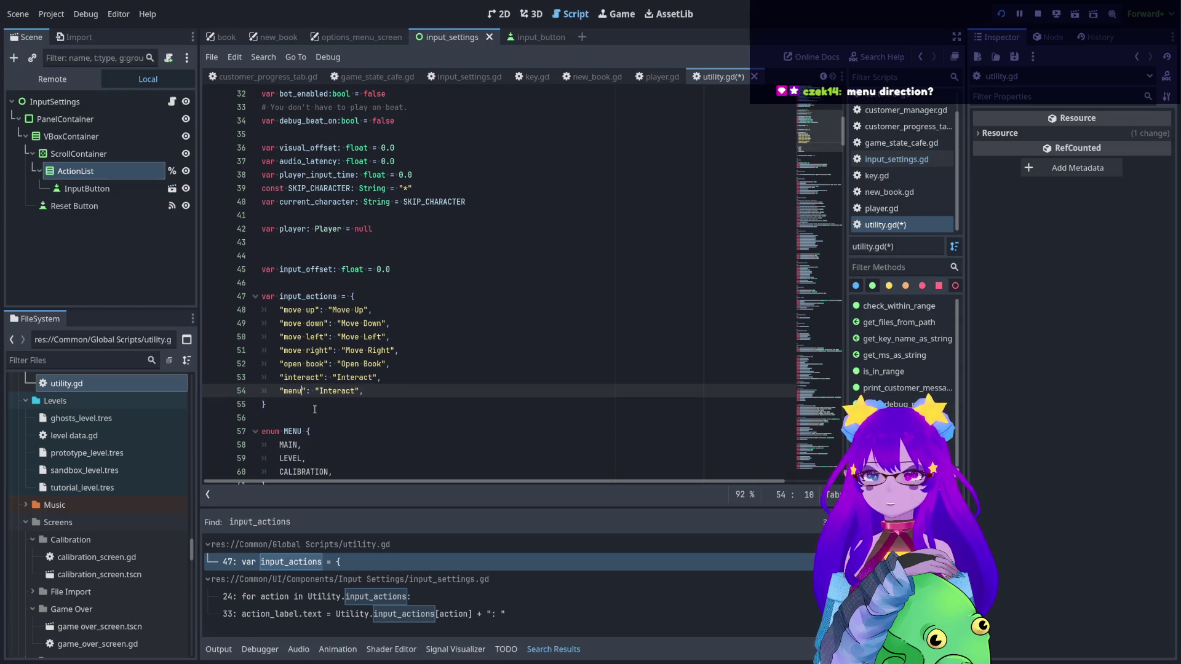
{"action": "type", "text": " up"}
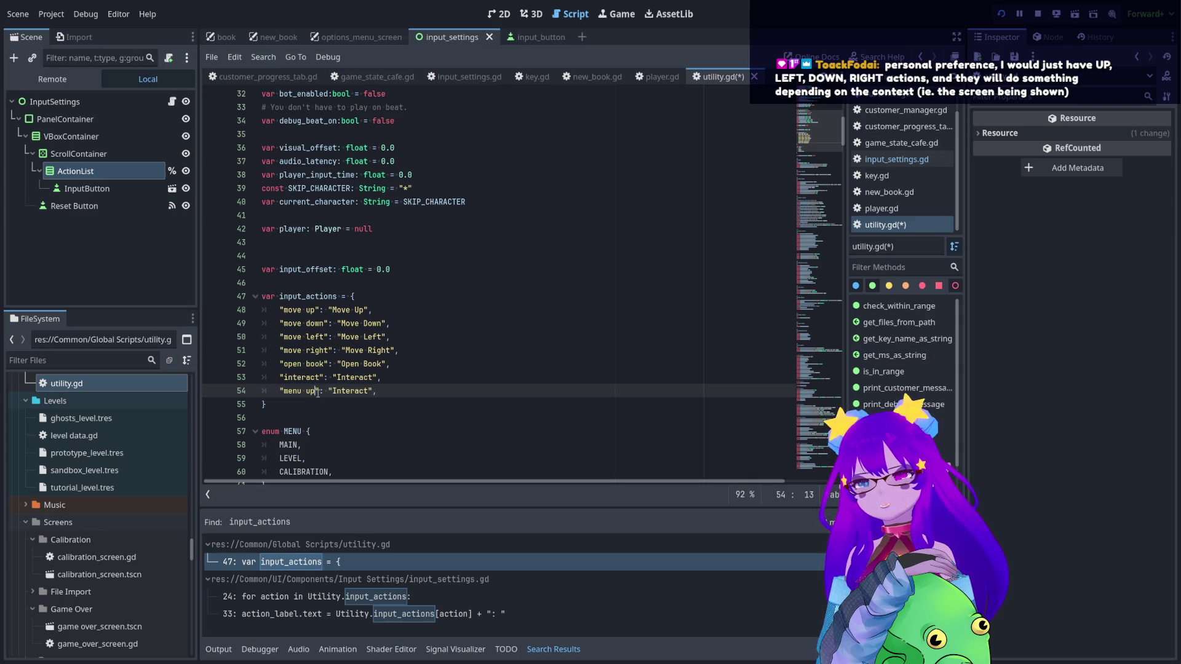
- Change the new entry's label to "Menu Up" and duplicate that line three times
{"action": "left_click", "coordinate": [311, 310]}
{"action": "left_click", "coordinate": [317, 324]}
{"action": "left_click", "coordinate": [317, 338]}
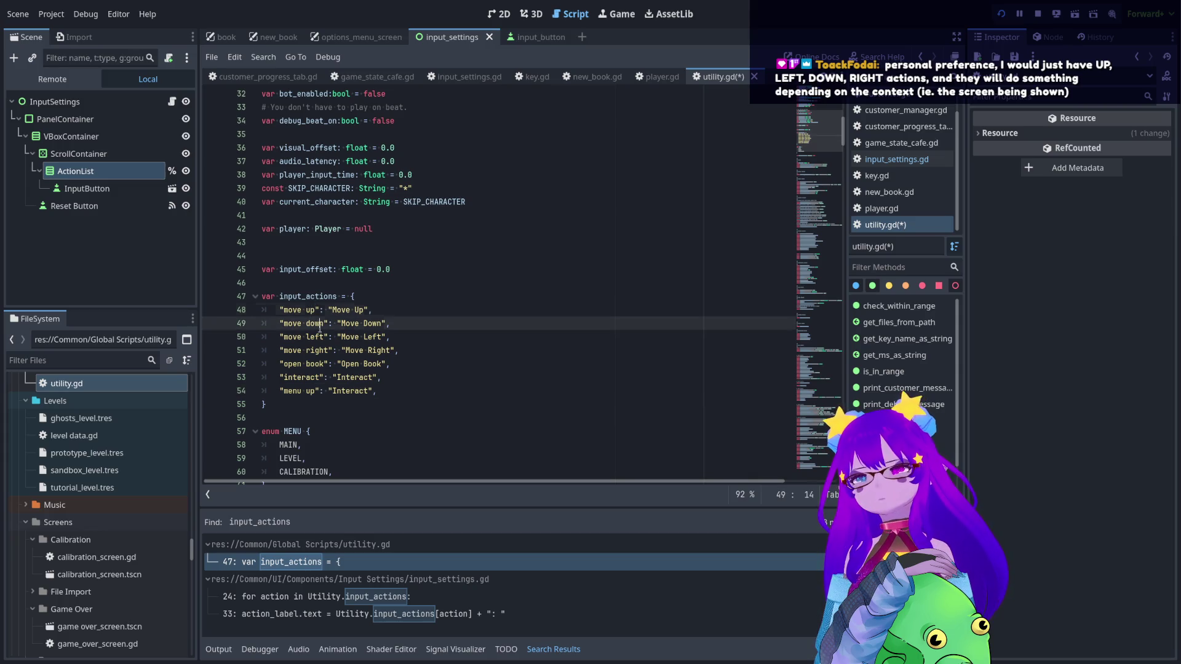
{"action": "left_click", "coordinate": [317, 351]}
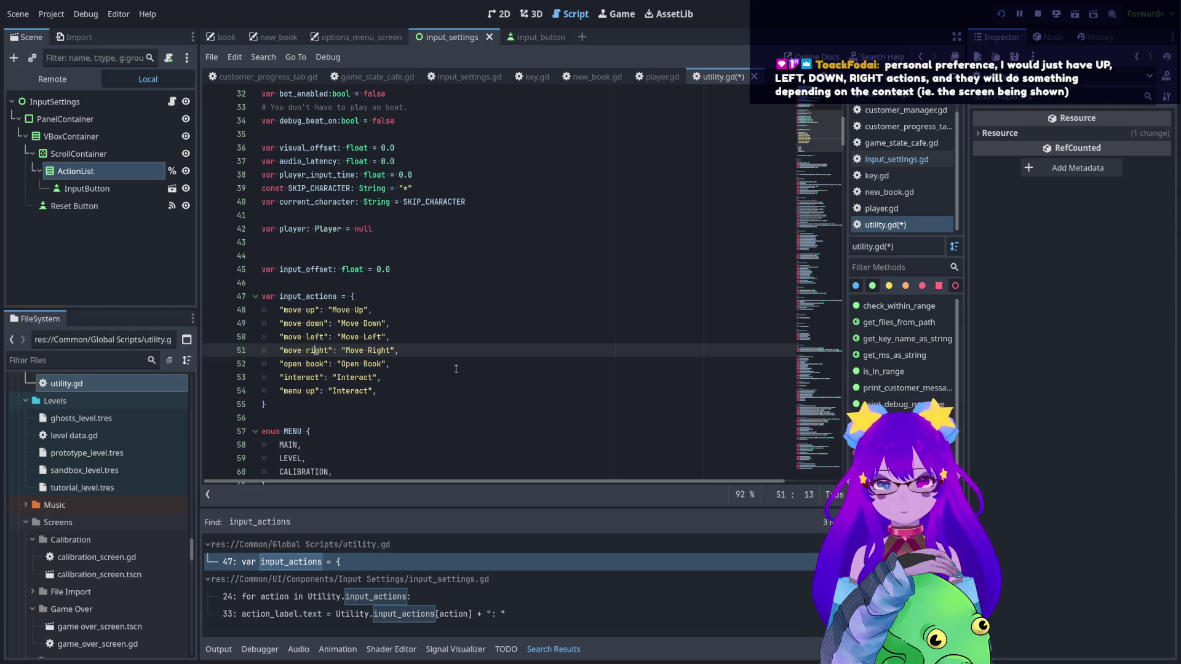
{"action": "left_click", "coordinate": [424, 388]}
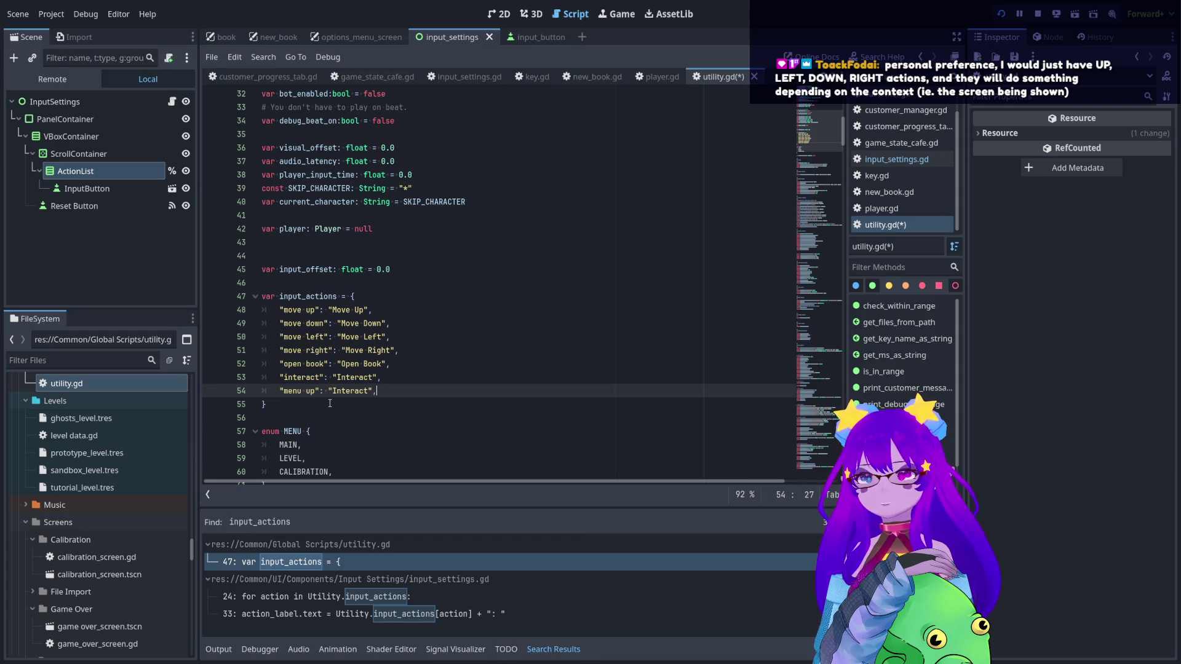
{"action": "double_click", "coordinate": [342, 392]}
{"action": "type", "text": "Menu"}
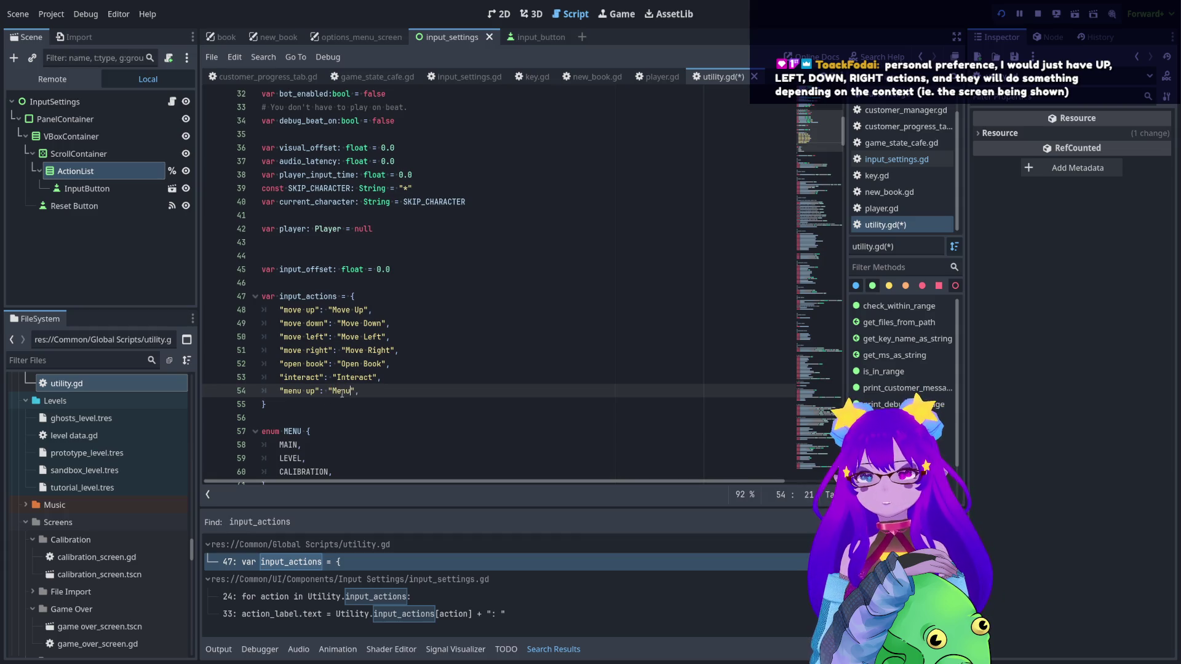
{"action": "type", "text": " Up"}
{"action": "left_click", "coordinate": [399, 391]}
{"action": "key", "text": "ctrl+shift+d"}
{"action": "key", "text": "ctrl+shift+d"}
{"action": "key", "text": "ctrl+shift+d"}
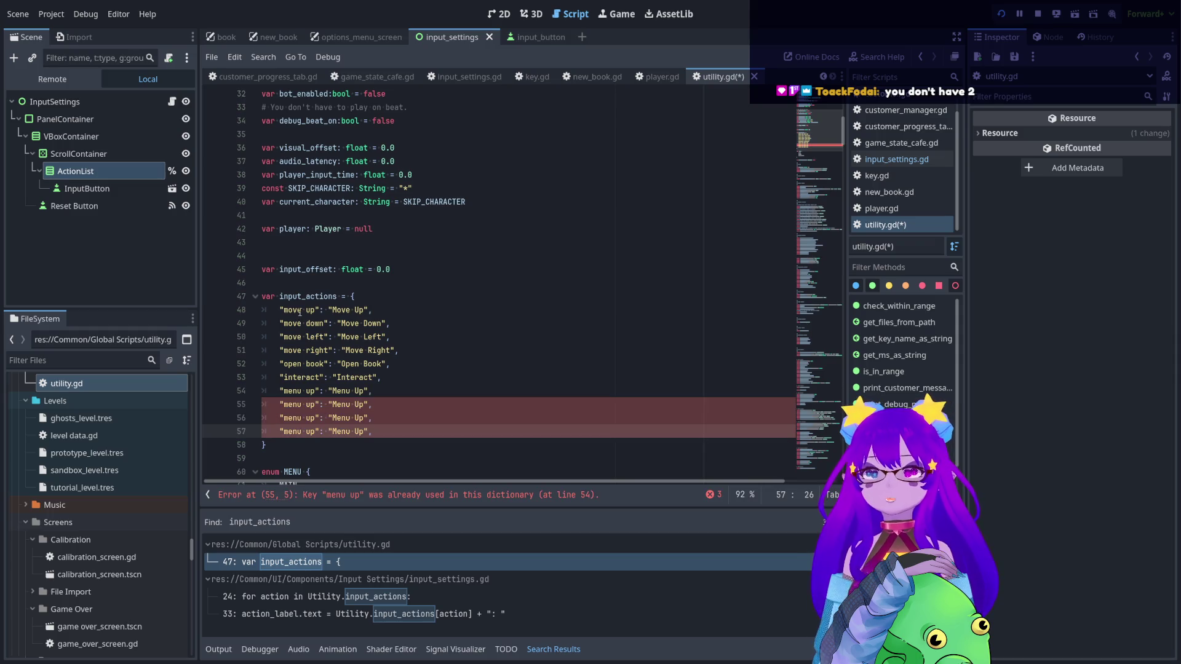
- Try deleting the word "menu" from the keys on lines 54–55, then undo it
{"action": "mouse_move", "coordinate": [284, 310]}
{"action": "left_mouse_down"}
{"action": "mouse_move", "coordinate": [369, 337]}
{"action": "mouse_move", "coordinate": [333, 350]}
{"action": "left_mouse_up"}
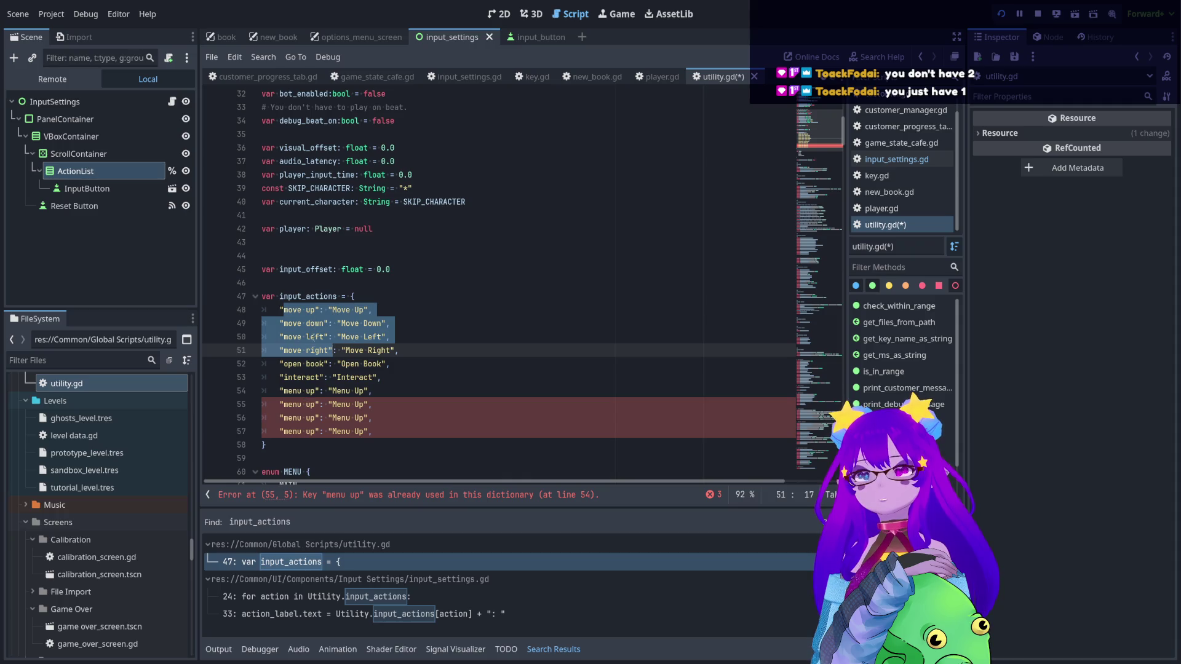
{"action": "left_click", "coordinate": [306, 391]}
{"action": "left_click", "coordinate": [309, 405]}
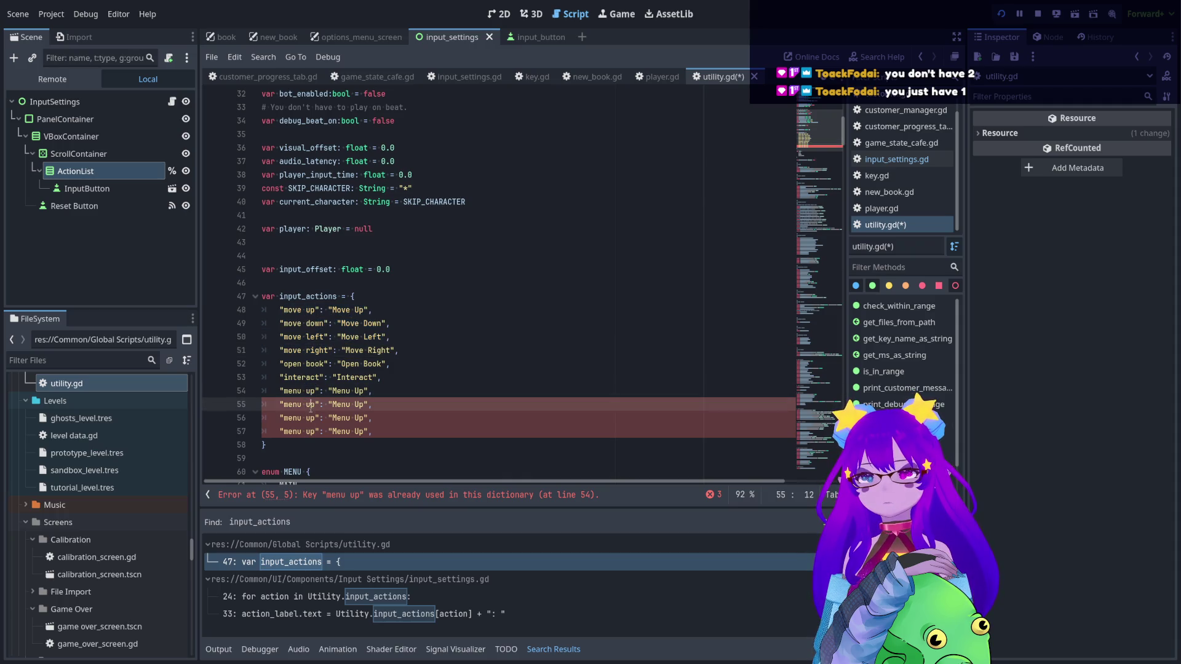
{"action": "left_click", "coordinate": [311, 442]}
{"action": "left_click", "coordinate": [309, 306]}
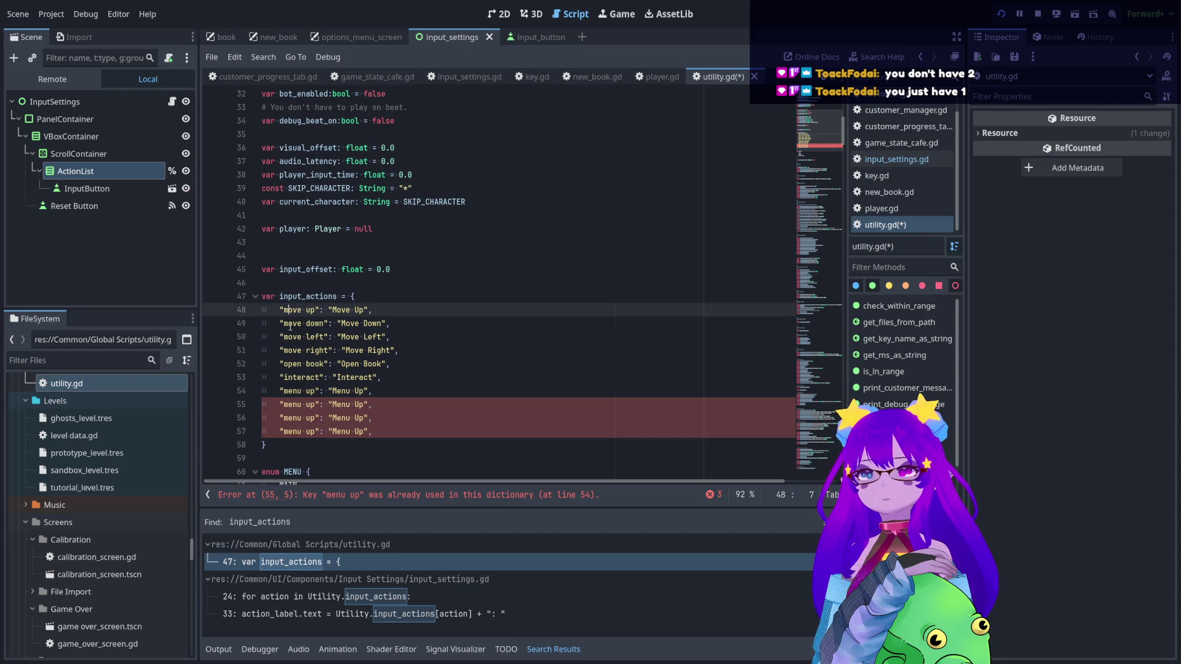
{"action": "key", "text": "Down"}
{"action": "key", "text": "Down"}
{"action": "left_click_drag", "start_coordinate": [287, 310], "coordinate": [392, 350]}
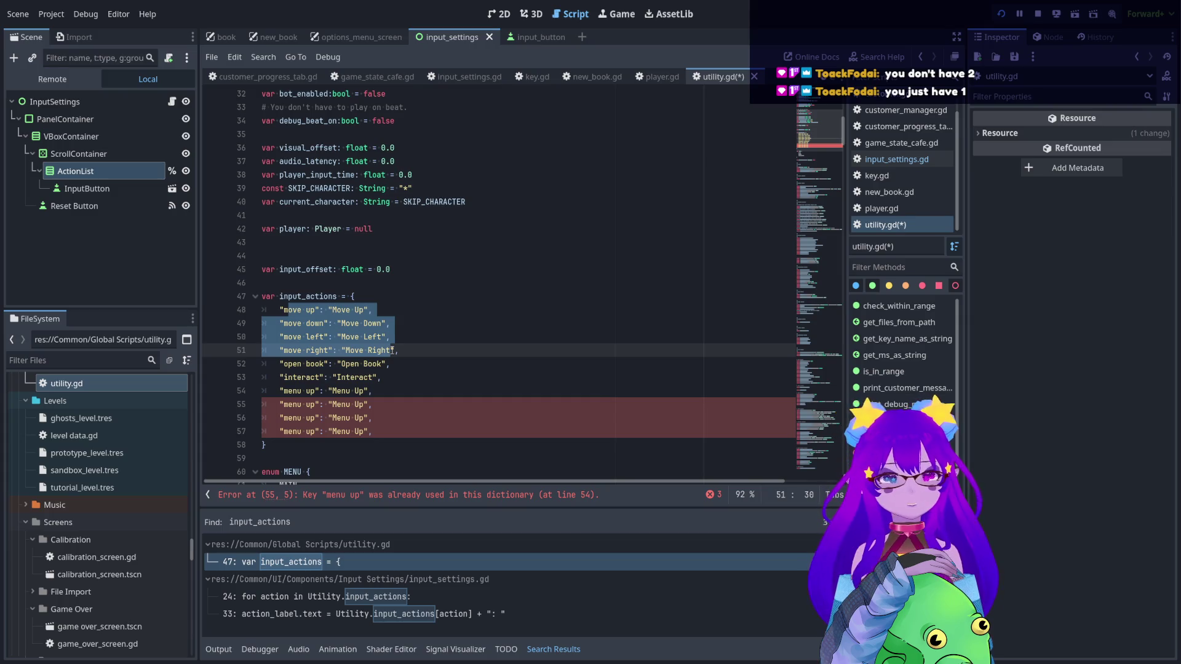
{"action": "left_click", "coordinate": [308, 392]}
{"action": "key", "text": "ctrl+shift+Left"}
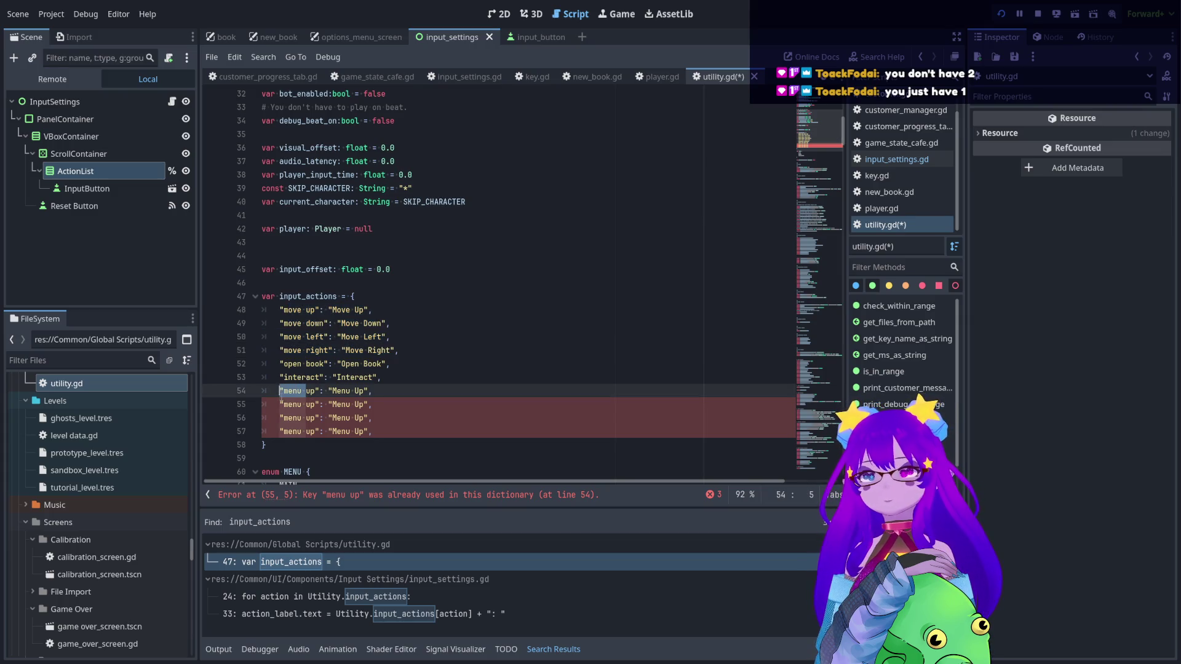
{"action": "key", "text": "BackSpace"}
{"action": "left_click", "coordinate": [302, 404]}
{"action": "key", "text": "ctrl+shift+Left"}
{"action": "key", "text": "BackSpace"}
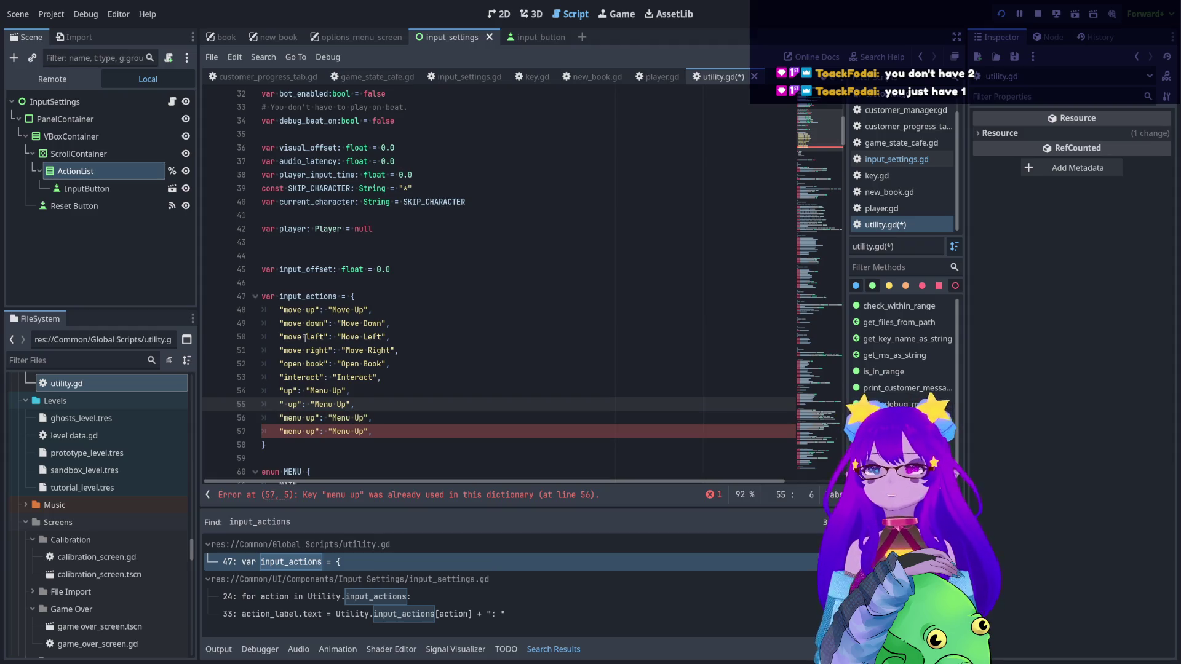
{"action": "left_click", "coordinate": [289, 405]}
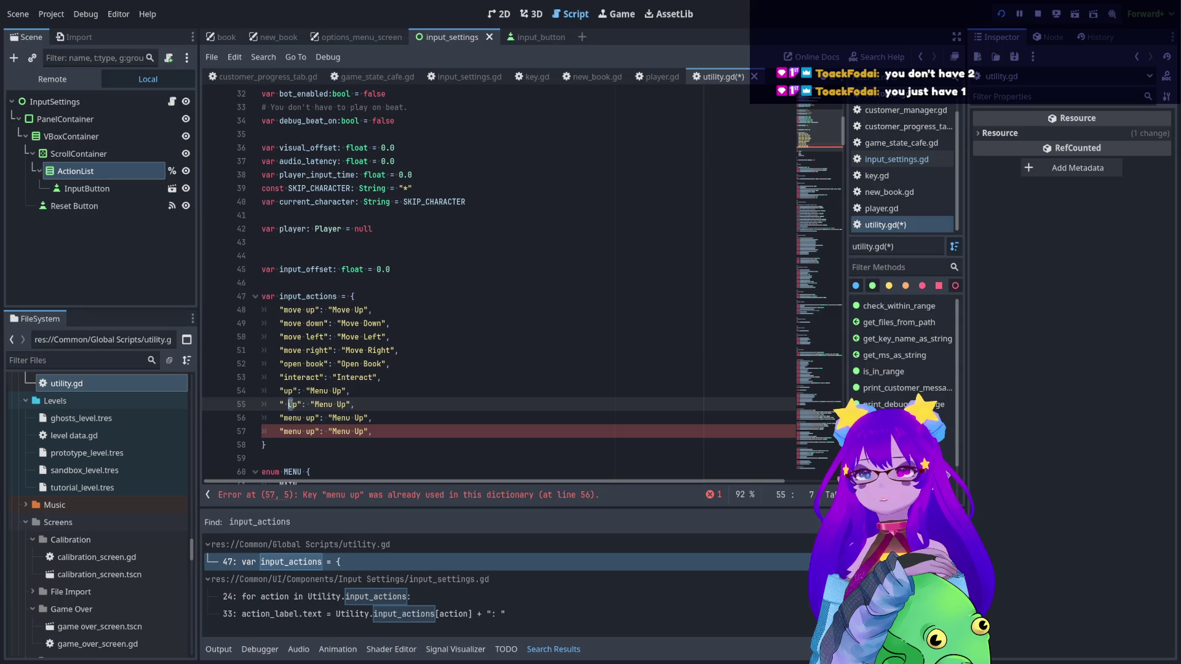
{"action": "key", "text": "ctrl+z"}
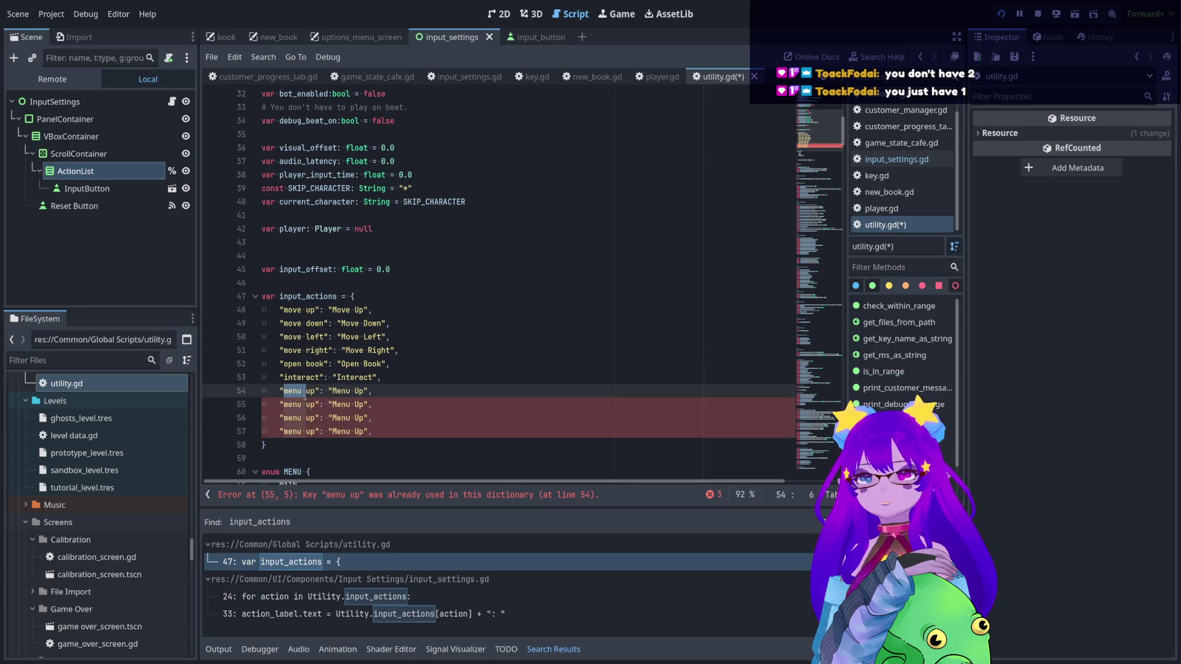
- Rename the duplicate keys on lines 55–57 to "menu down", "menu left" and "menu right"
{"action": "double_click", "coordinate": [299, 405]}
{"action": "double_click", "coordinate": [312, 405]}
{"action": "type", "text": "down"}
{"action": "double_click", "coordinate": [310, 418]}
{"action": "type", "text": "lec"}
{"action": "key", "text": "BackSpace"}
{"action": "type", "text": "ft"}
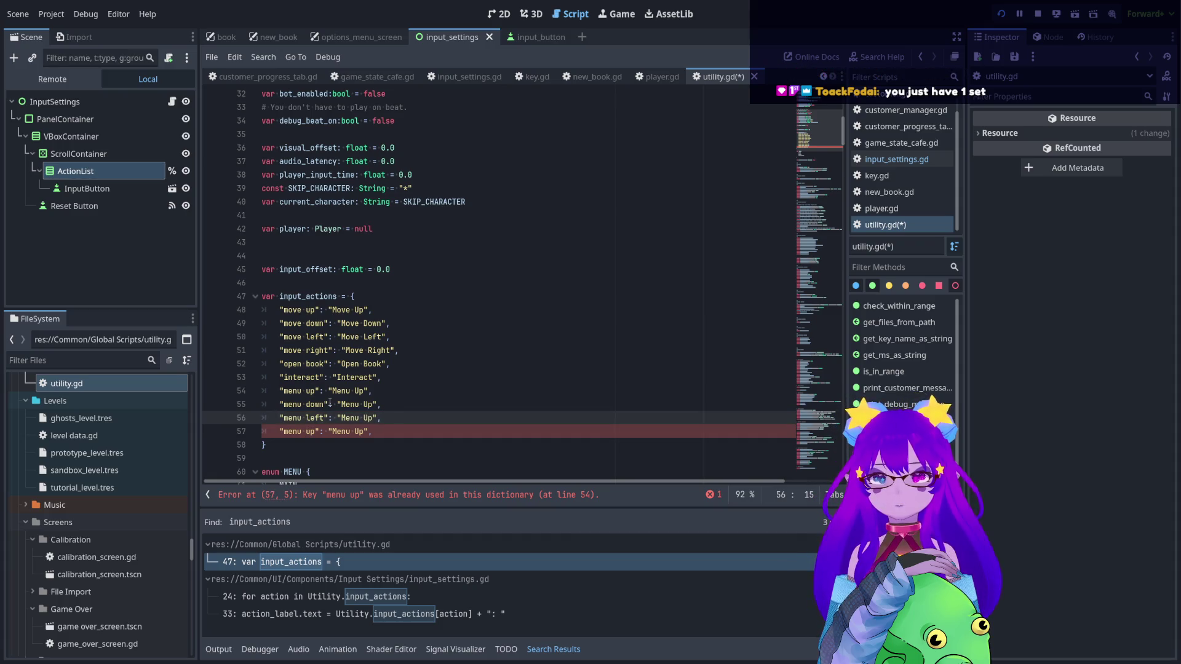
{"action": "left_click_drag", "start_coordinate": [288, 310], "coordinate": [310, 350]}
{"action": "left_click_drag", "start_coordinate": [315, 390], "coordinate": [332, 433]}
{"action": "double_click", "coordinate": [310, 432]}
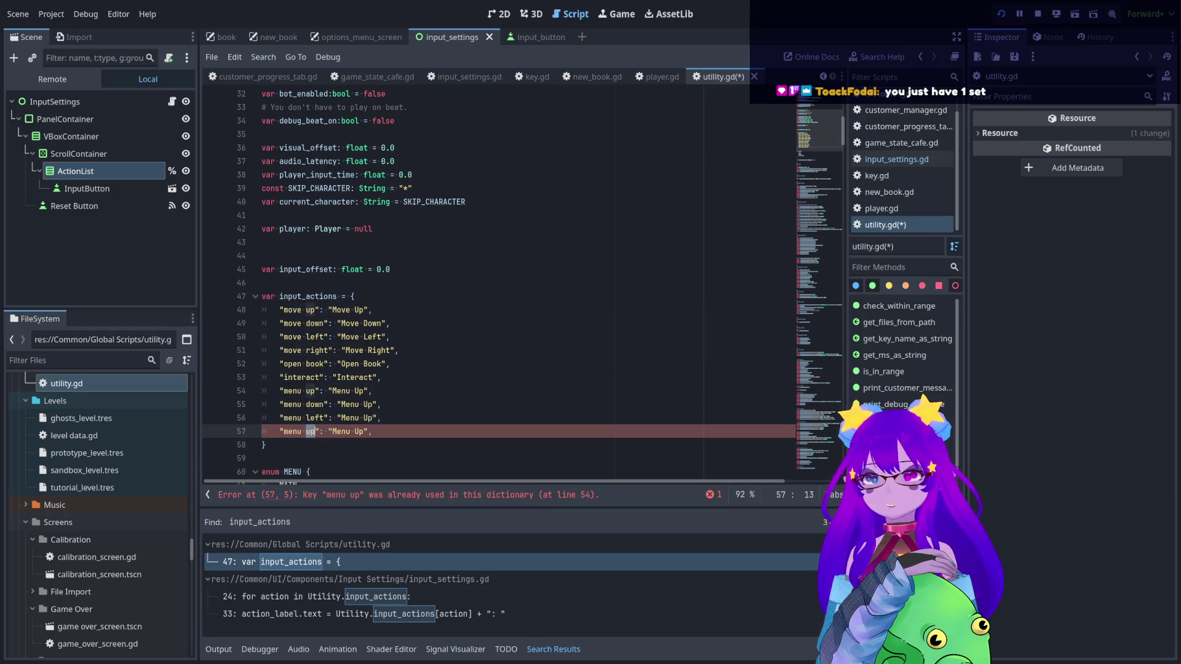
{"action": "type", "text": "right"}
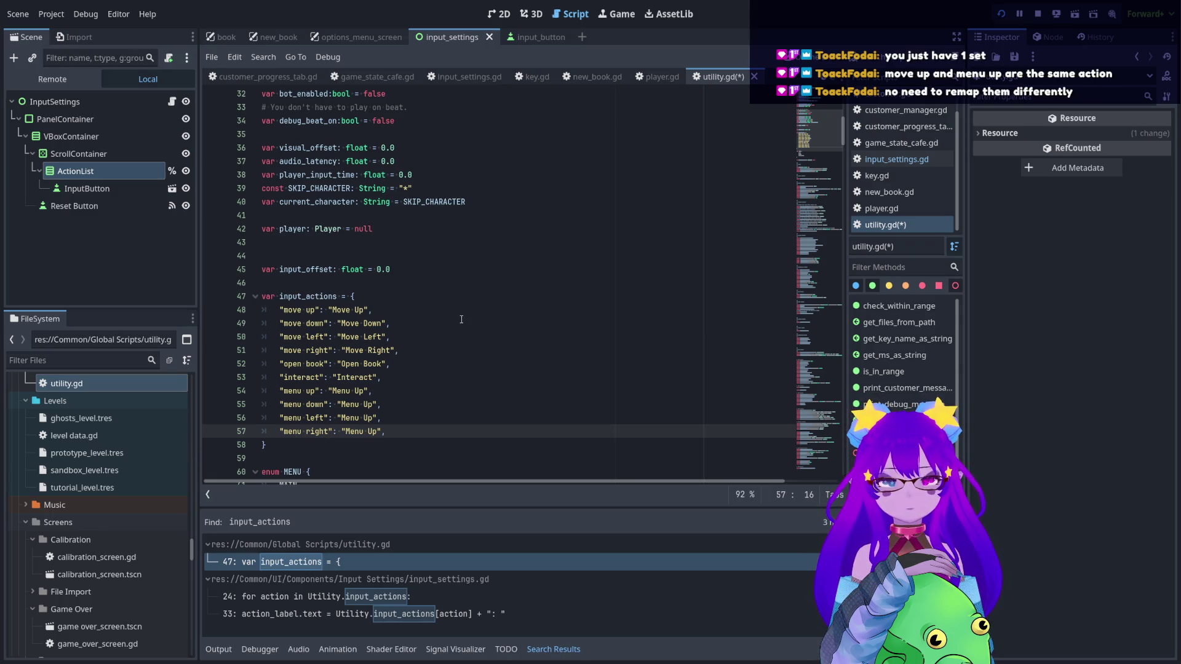
{"action": "type", "text": "0"}
{"action": "key", "text": "BackSpace"}
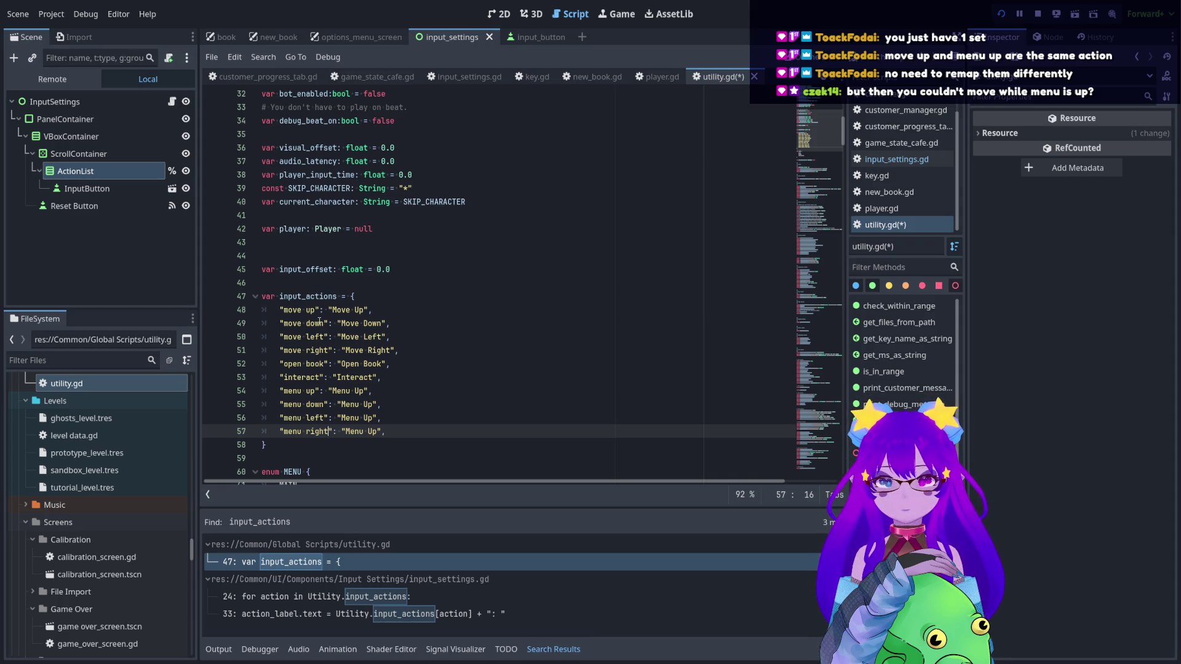
- Change the labels on lines 55–57 to Menu Down, Menu Left and Menu Right, copying from the move entries
{"action": "double_click", "coordinate": [342, 391]}
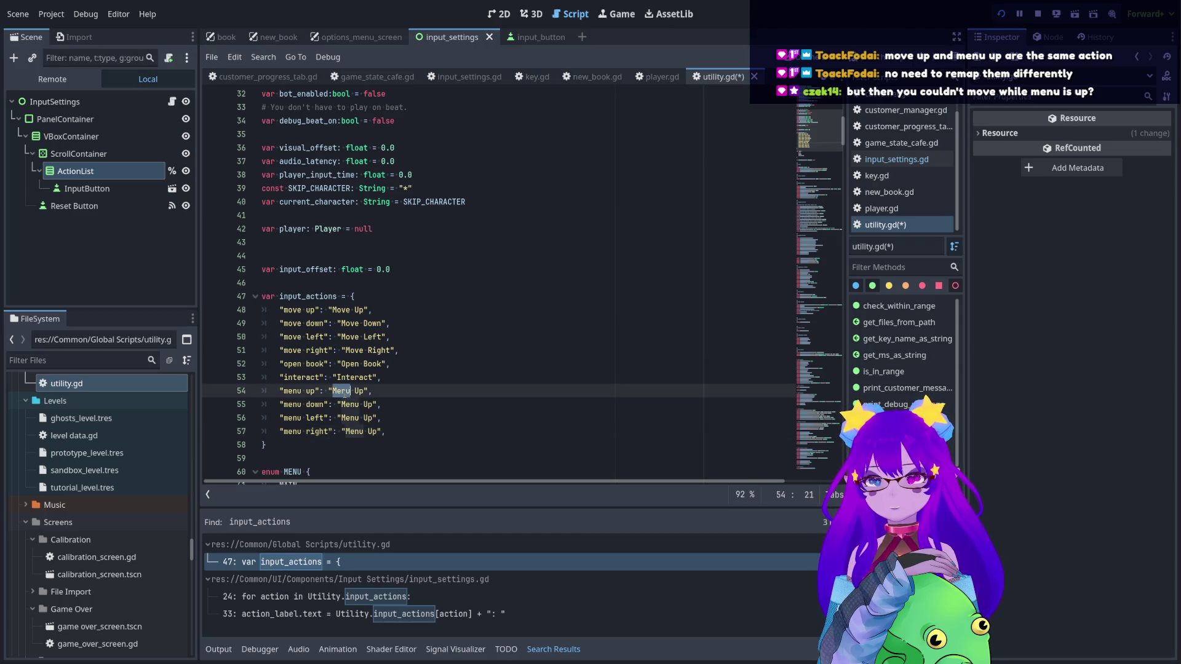
{"action": "double_click", "coordinate": [342, 310]}
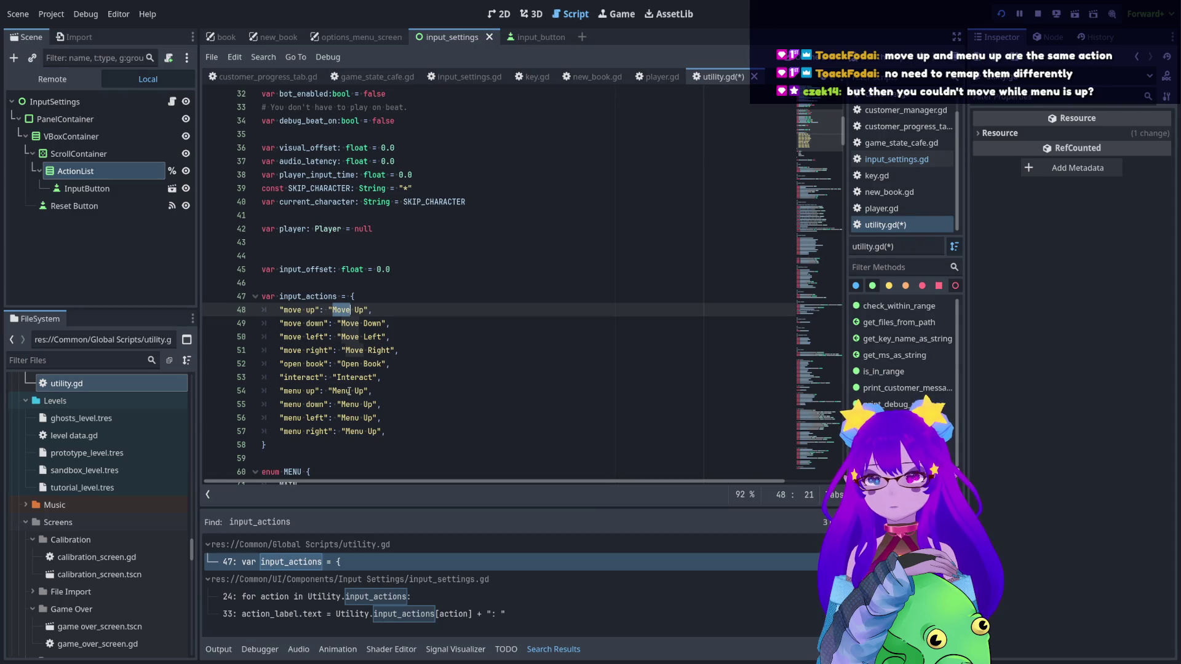
{"action": "double_click", "coordinate": [373, 323]}
{"action": "key", "text": "ctrl+c"}
{"action": "double_click", "coordinate": [371, 404]}
{"action": "key", "text": "ctrl+v"}
{"action": "double_click", "coordinate": [373, 337]}
{"action": "key", "text": "ctrl+c"}
{"action": "double_click", "coordinate": [371, 418]}
{"action": "key", "text": "ctrl+v"}
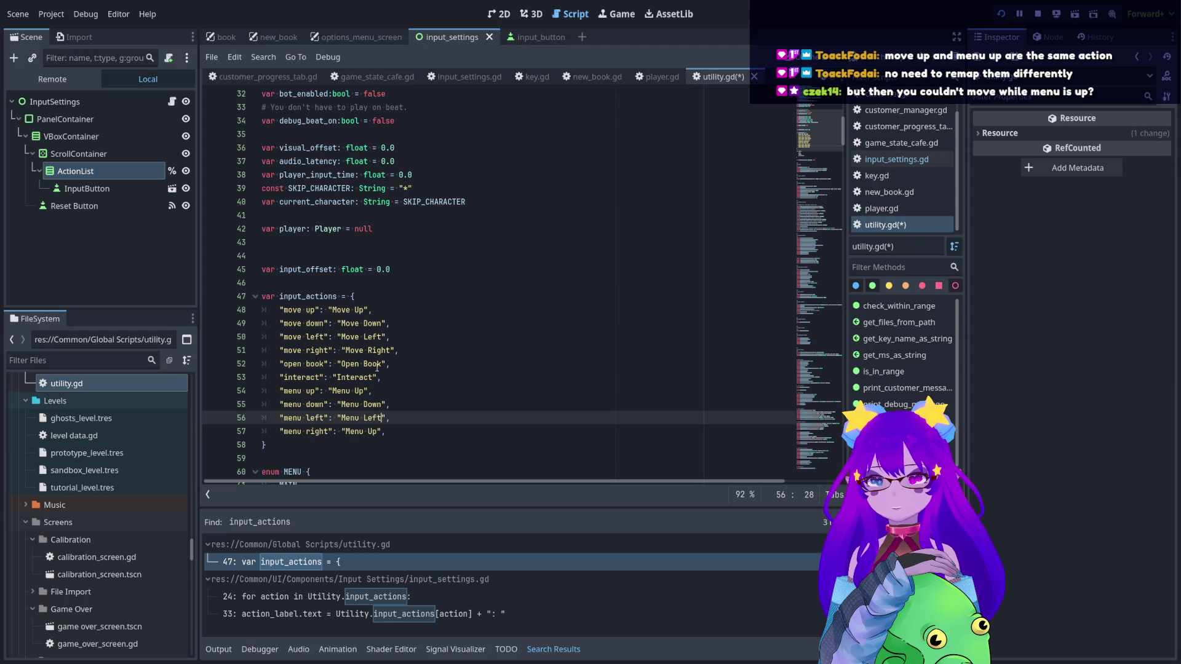
{"action": "left_click", "coordinate": [374, 364]}
{"action": "double_click", "coordinate": [376, 351]}
{"action": "key", "text": "ctrl+c"}
{"action": "double_click", "coordinate": [372, 432]}
{"action": "key", "text": "ctrl+v"}
- Add a "select": "Select" entry below "menu right" and select lines 54–58
{"action": "key", "text": "ctrl+shift+d"}
{"action": "double_click", "coordinate": [328, 444]}
{"action": "left_click", "coordinate": [283, 443], "text": "shift"}
{"action": "type", "text": "sele"}
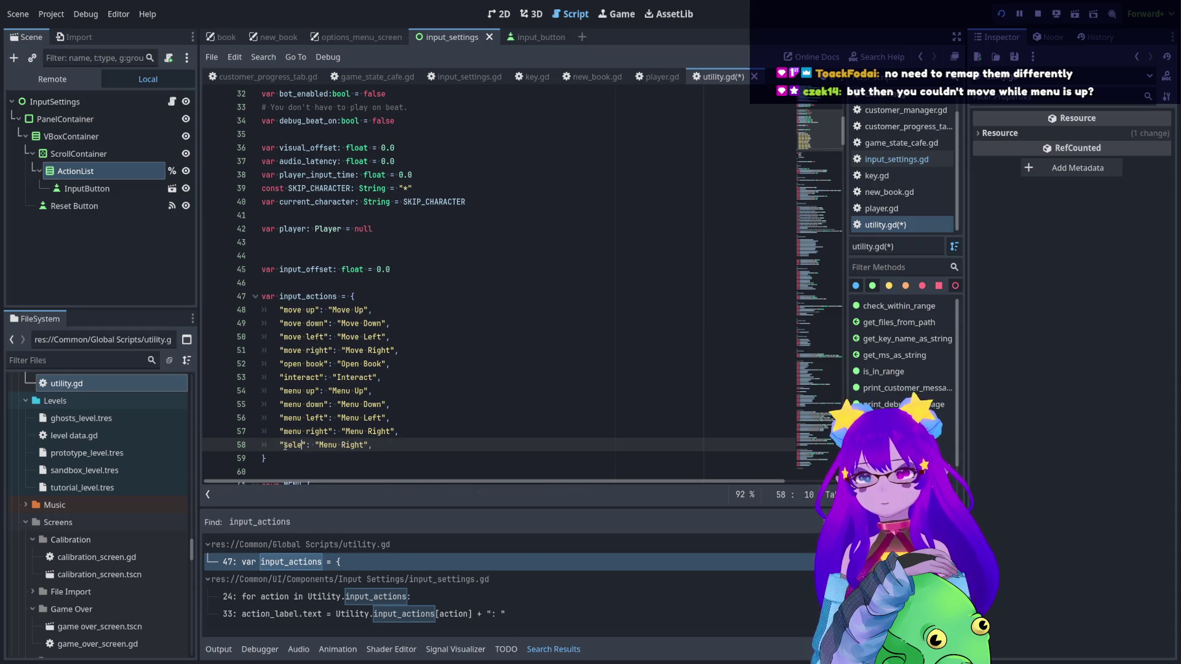
{"action": "type", "text": "ct"}
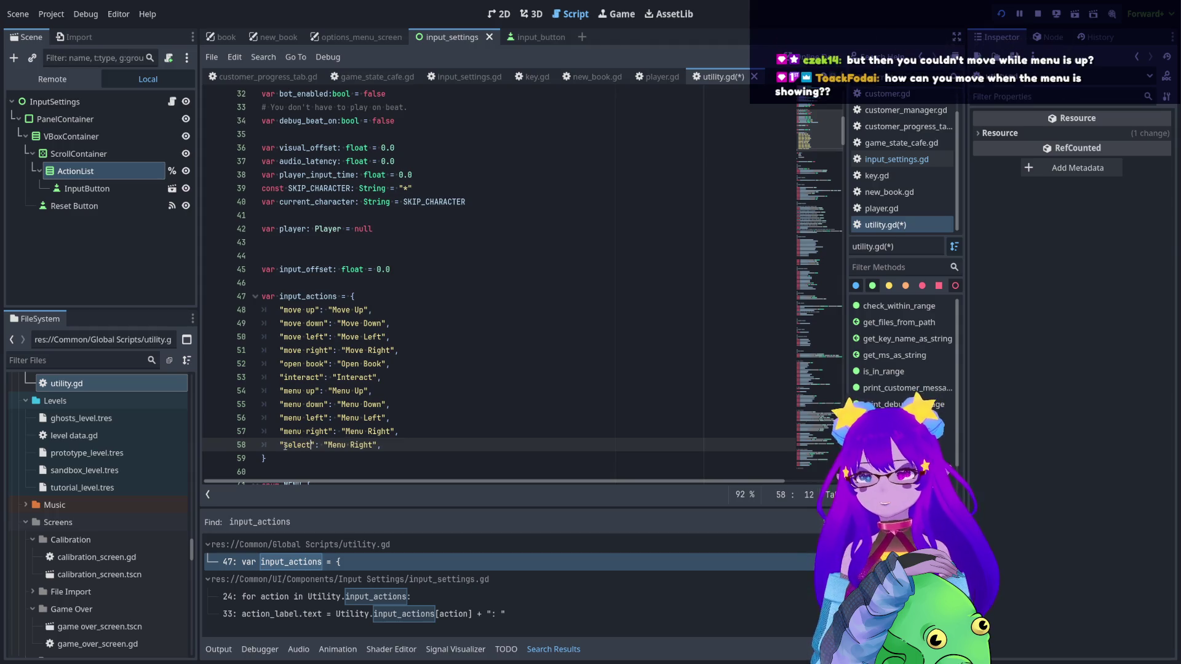
{"action": "left_click_drag", "start_coordinate": [330, 445], "coordinate": [374, 445]}
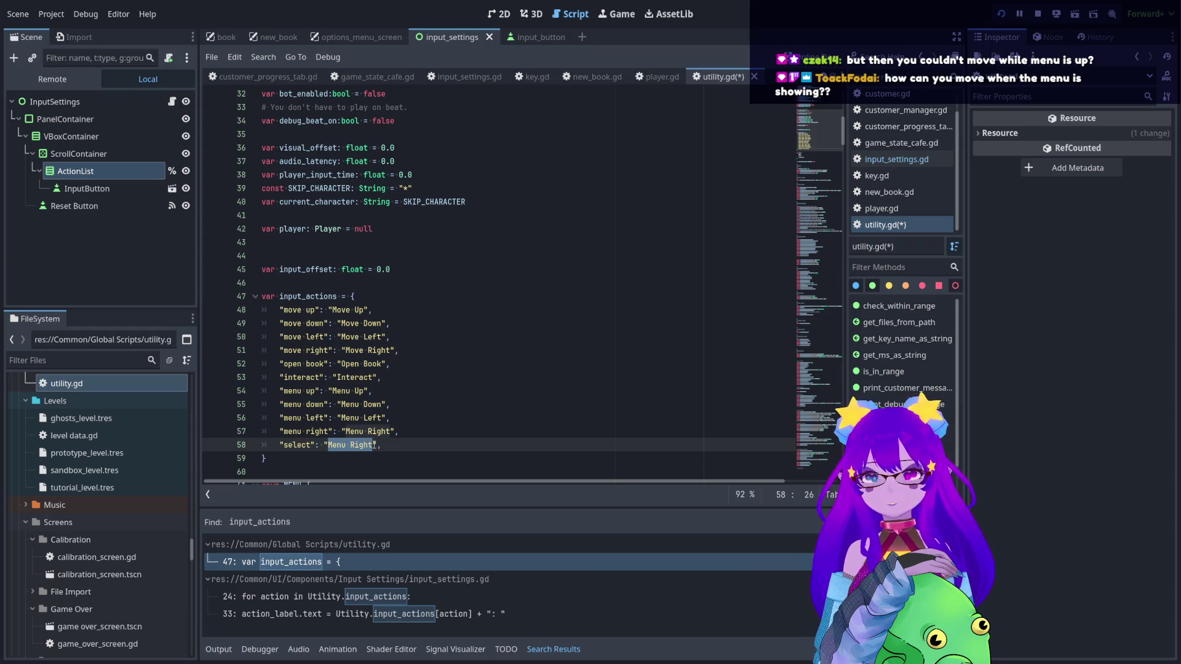
{"action": "type", "text": "Select"}
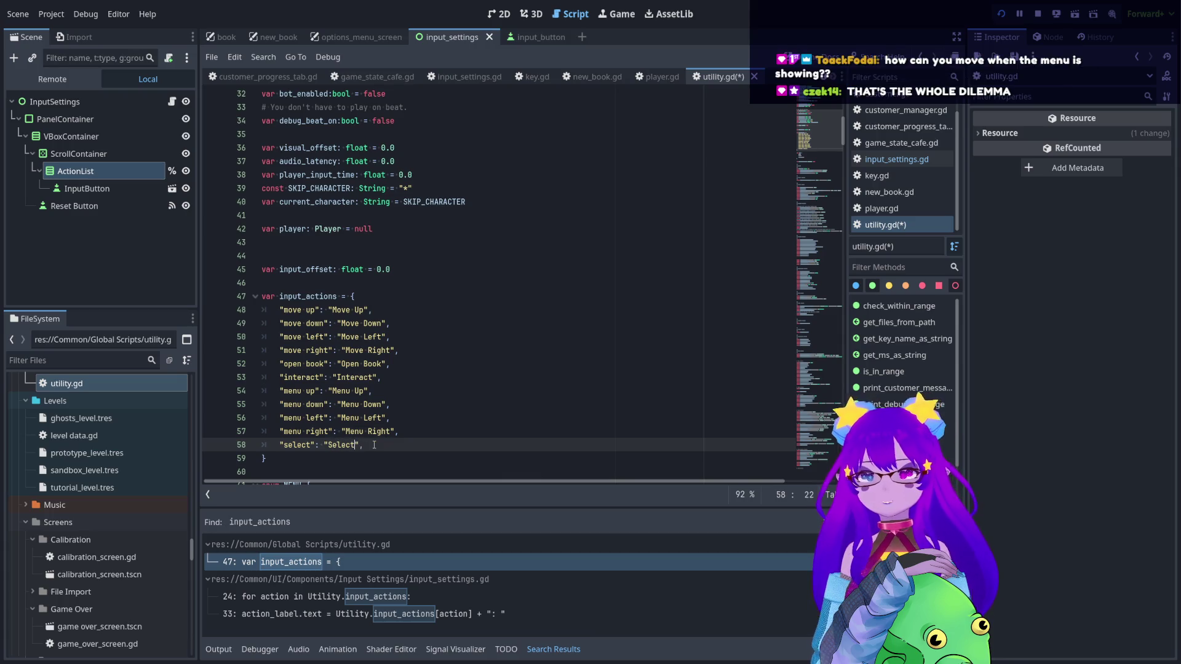
{"action": "mouse_move", "coordinate": [378, 438]}
{"action": "left_mouse_down"}
{"action": "mouse_move", "coordinate": [289, 377]}
{"action": "mouse_move", "coordinate": [342, 431]}
{"action": "left_mouse_up"}
{"action": "left_click", "coordinate": [257, 392], "text": "shift"}
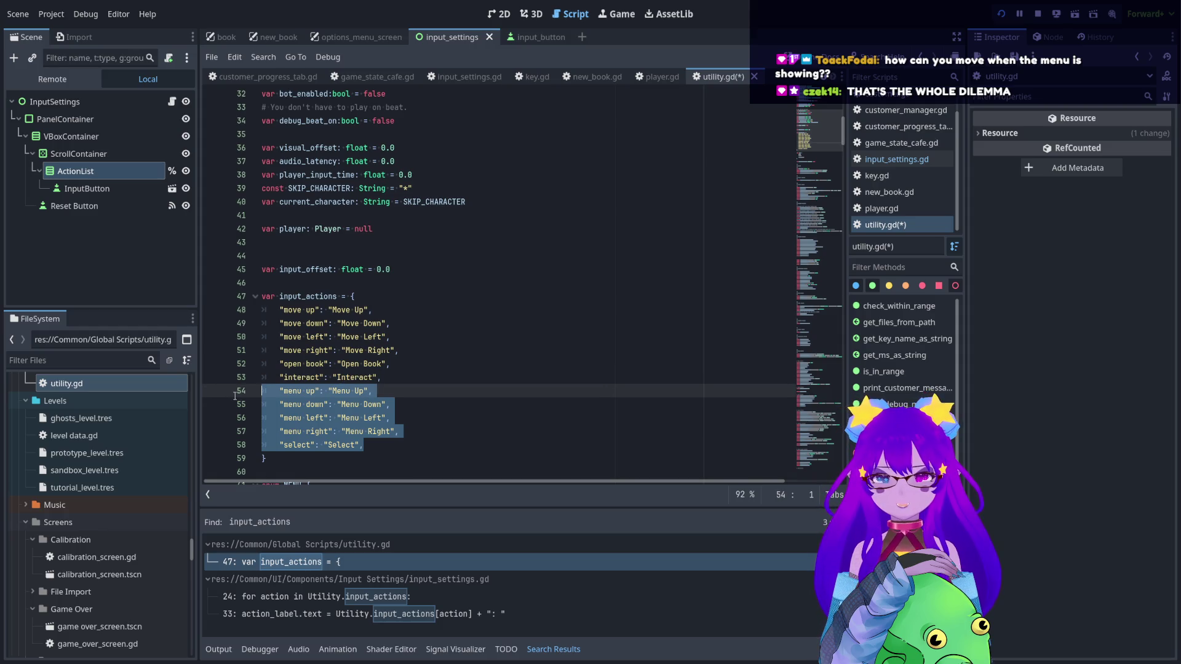
- Comment out lines 54–58 with Ctrl+K, run the game with F5, then stop it
{"action": "key", "text": "ctrl+k"}
{"action": "left_click_drag", "start_coordinate": [355, 296], "coordinate": [262, 282]}
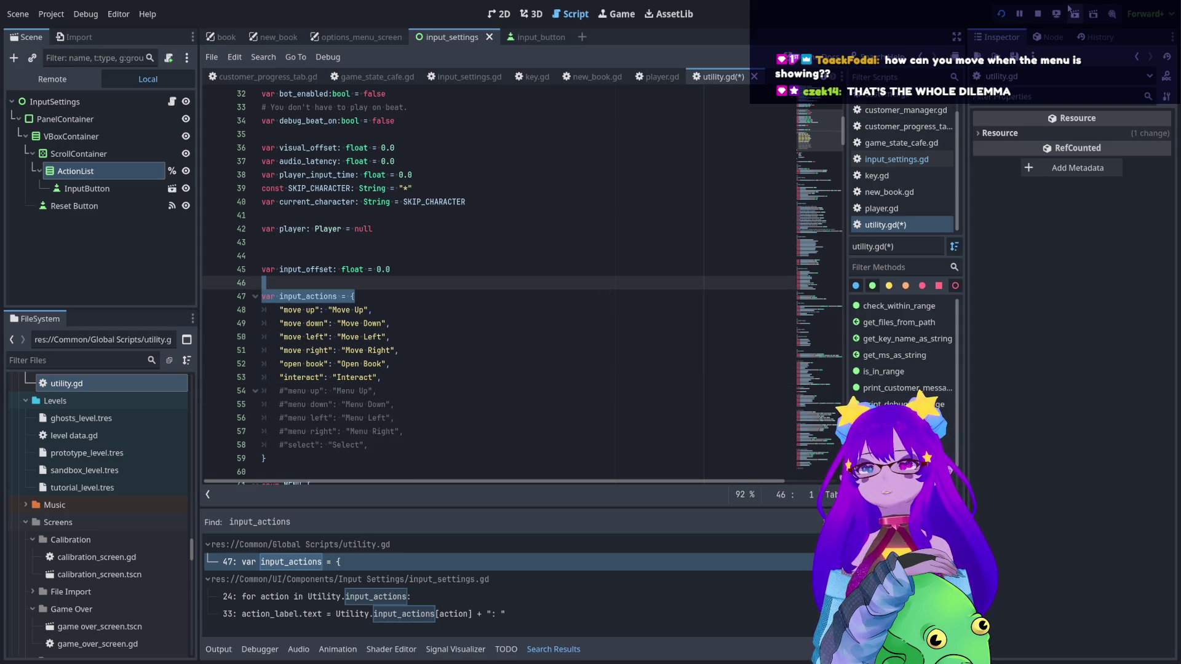
{"action": "key", "text": "F5"}
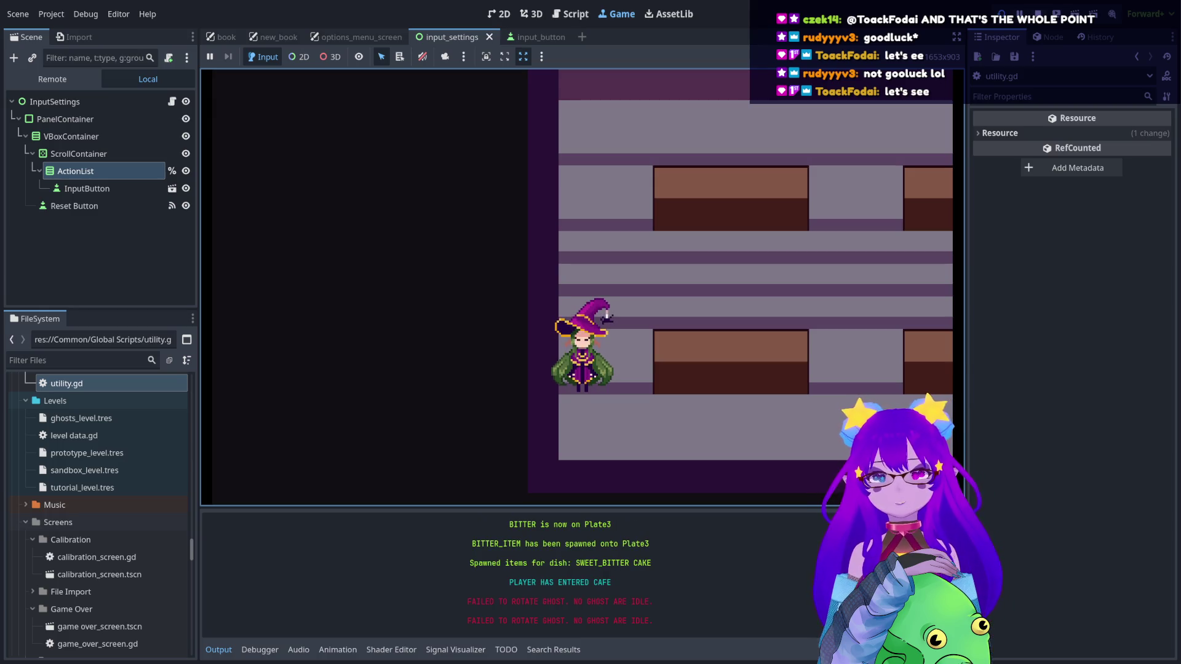
{"action": "left_click", "coordinate": [1038, 13]}
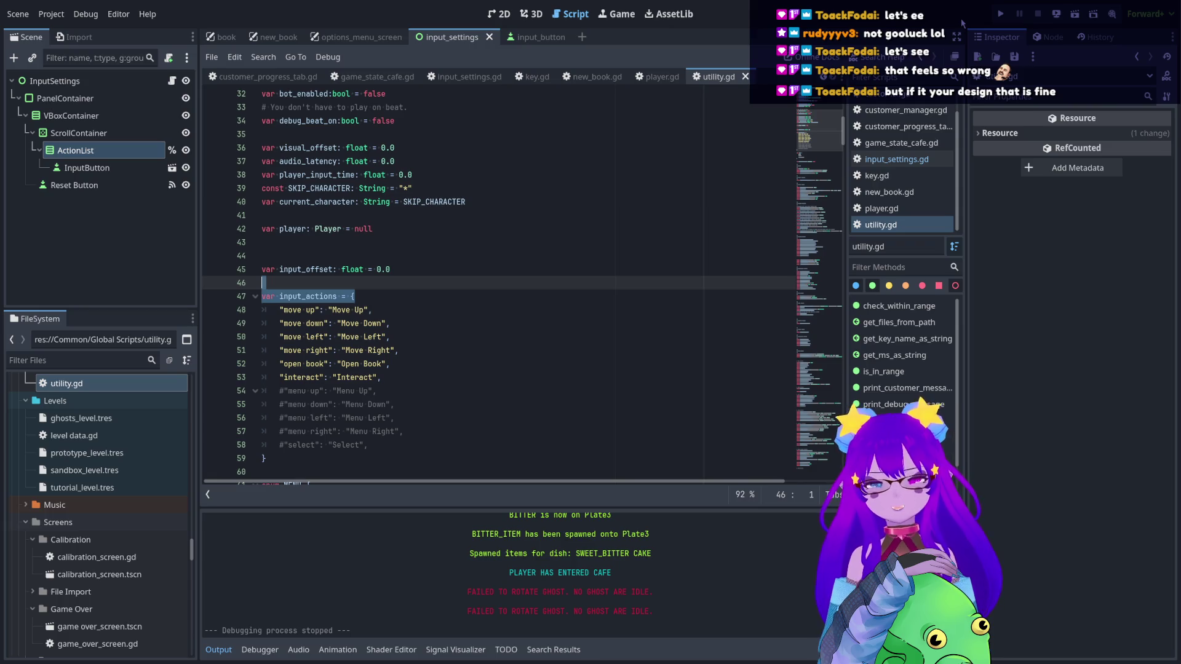
- Uncomment the four menu entries and the select entry on lines 54–58, then save utility.gd
{"action": "left_click", "coordinate": [393, 445]}
{"action": "key", "text": "shift+Up"}
{"action": "key", "text": "shift+Up"}
{"action": "key", "text": "shift+Up"}
{"action": "key", "text": "shift+Home"}
{"action": "key", "text": "ctrl+k"}
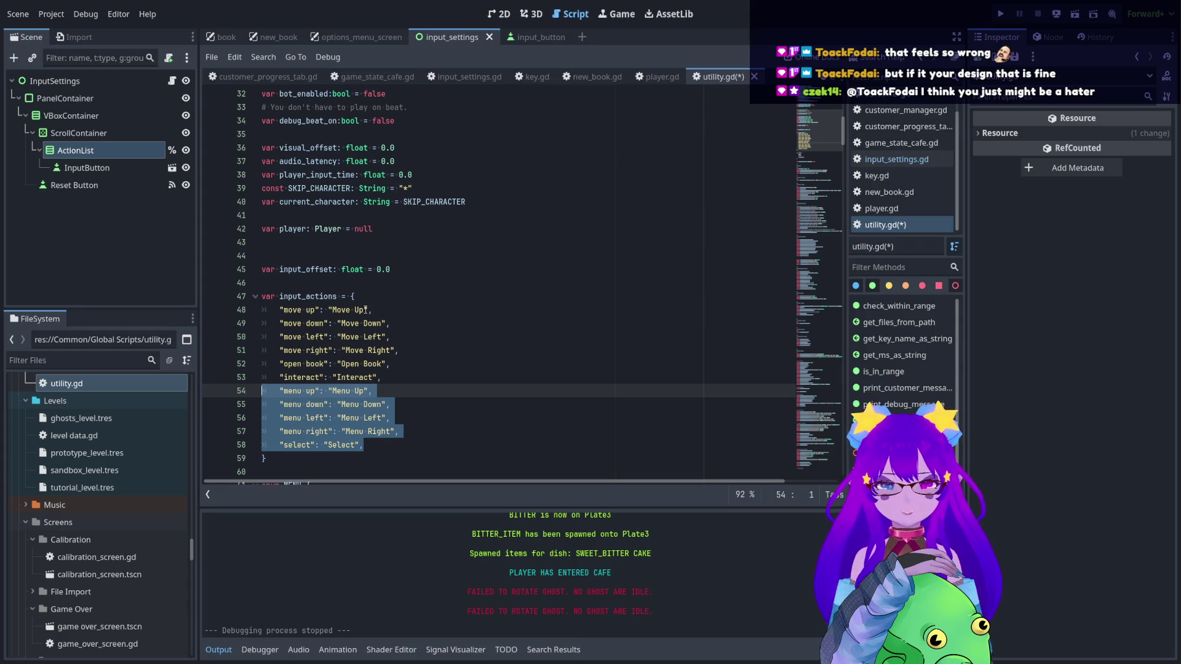
{"action": "left_click", "coordinate": [406, 364]}
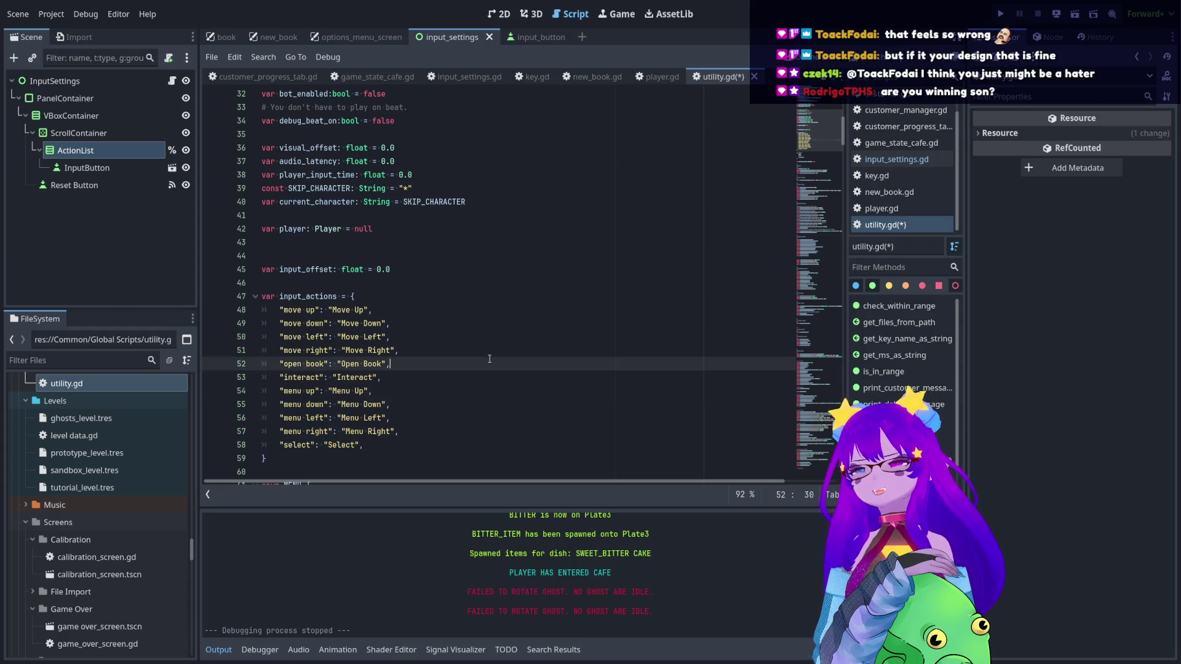
{"action": "key", "text": "ctrl+s"}
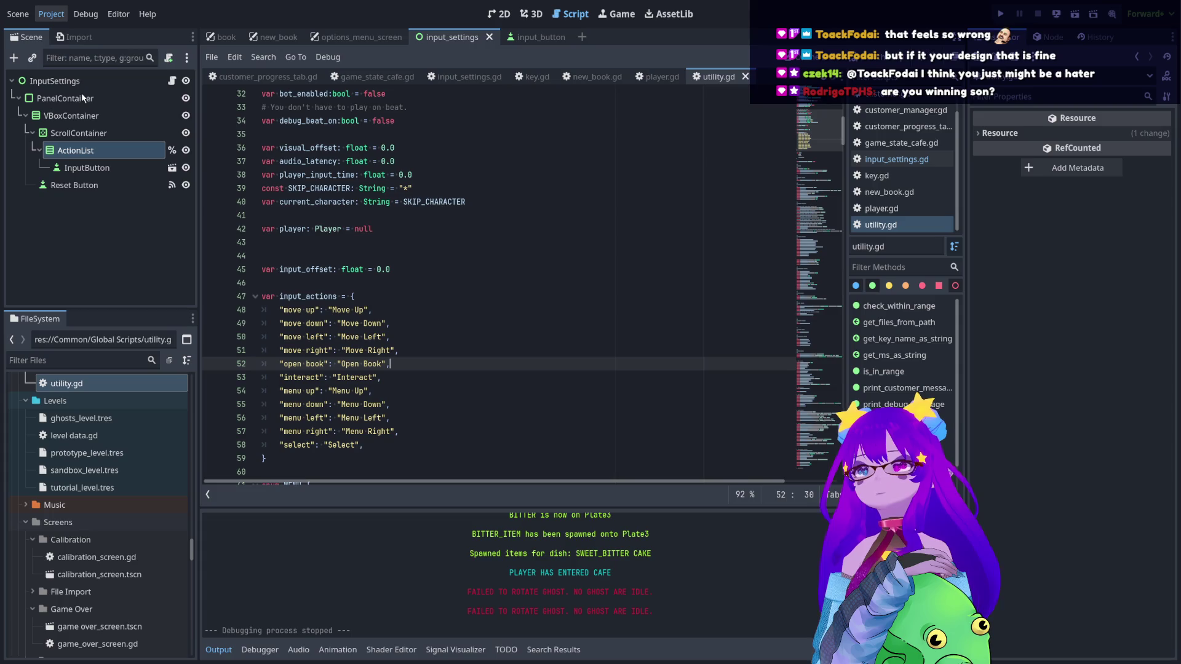
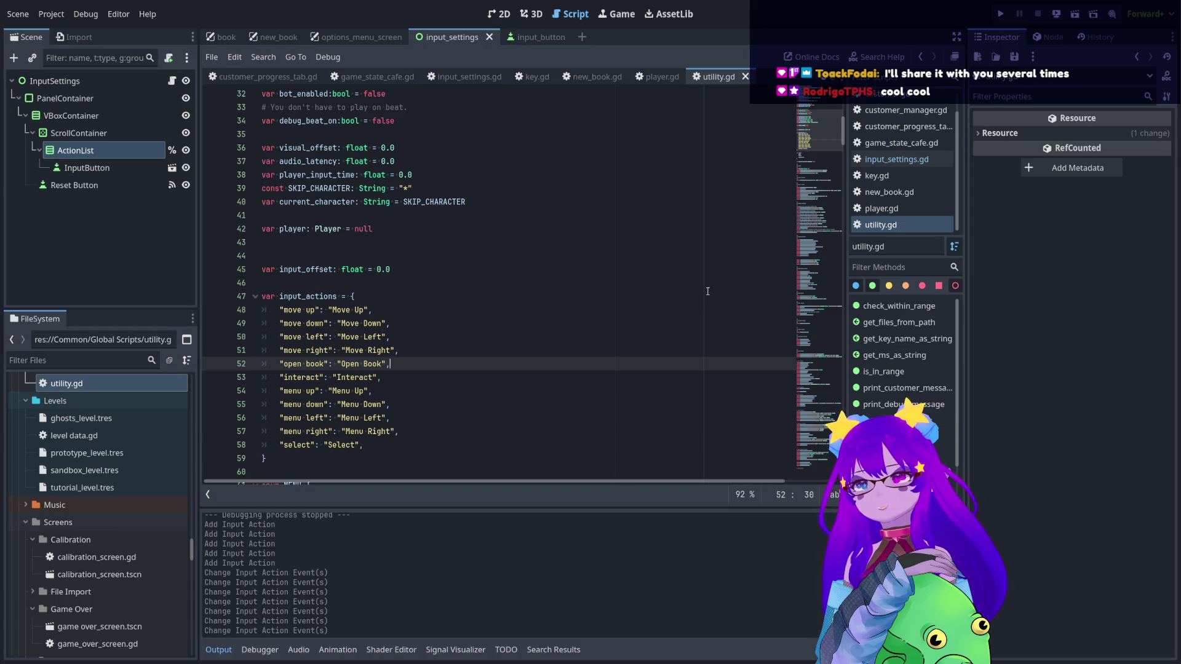
- Toggle undo and redo repeatedly to compare lines 47 and 52 of utility.gd's input_actions
{"action": "key", "text": "ctrl+z"}
{"action": "key", "text": "ctrl+shift+z"}
{"action": "key", "text": "ctrl+z"}
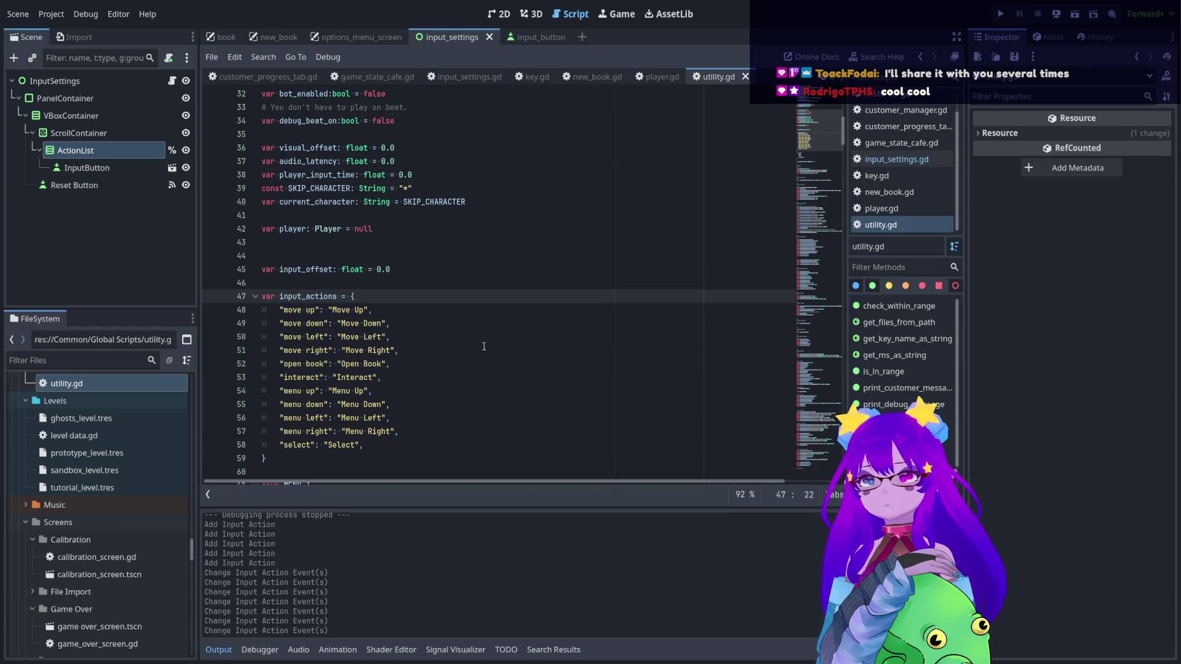
{"action": "key", "text": "ctrl+shift+z"}
{"action": "key", "text": "ctrl+z"}
{"action": "key", "text": "ctrl+shift+z"}
{"action": "key", "text": "ctrl+z"}
{"action": "key", "text": "ctrl+shift+z"}
{"action": "key", "text": "ctrl+z"}
{"action": "key", "text": "ctrl+shift+z"}
{"action": "key", "text": "ctrl+z"}
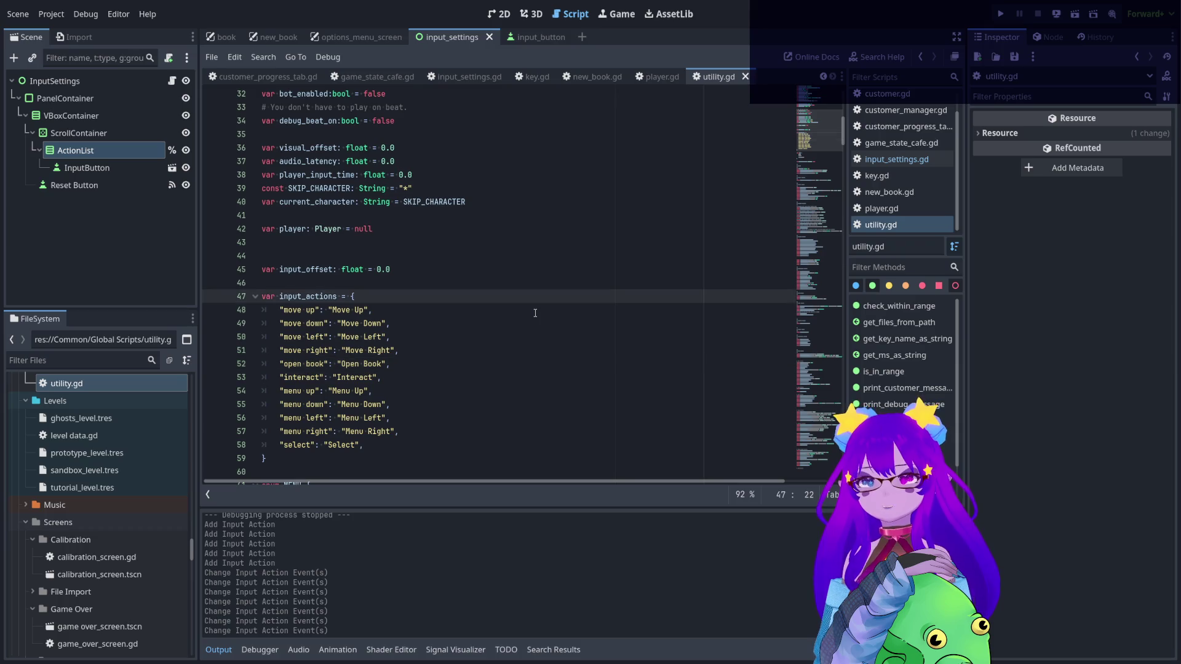
{"action": "key", "text": "ctrl+shift+z"}
{"action": "key", "text": "ctrl+z"}
{"action": "key", "text": "ctrl+shift+z"}
{"action": "key", "text": "ctrl+z"}
{"action": "key", "text": "ctrl+shift+z"}
{"action": "key", "text": "ctrl+z"}
{"action": "key", "text": "ctrl+shift+z"}
{"action": "key", "text": "ctrl+z"}
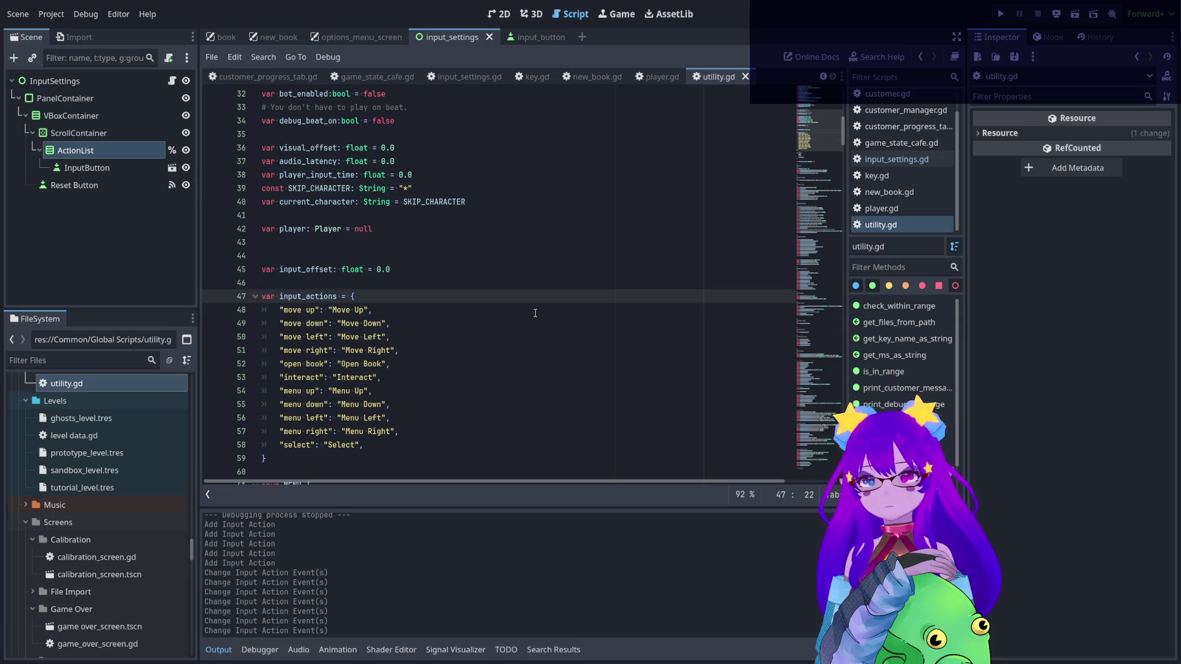
{"action": "key", "text": "ctrl+shift+z"}
{"action": "key", "text": "ctrl+z"}
{"action": "key", "text": "ctrl+shift+z"}
{"action": "key", "text": "ctrl+z"}
{"action": "key", "text": "ctrl+shift+z"}
{"action": "key", "text": "ctrl+z"}
{"action": "key", "text": "ctrl+shift+z"}
- Step from the move up line down to menu left, then run the Necrotype Café game
{"action": "left_click", "coordinate": [535, 313]}
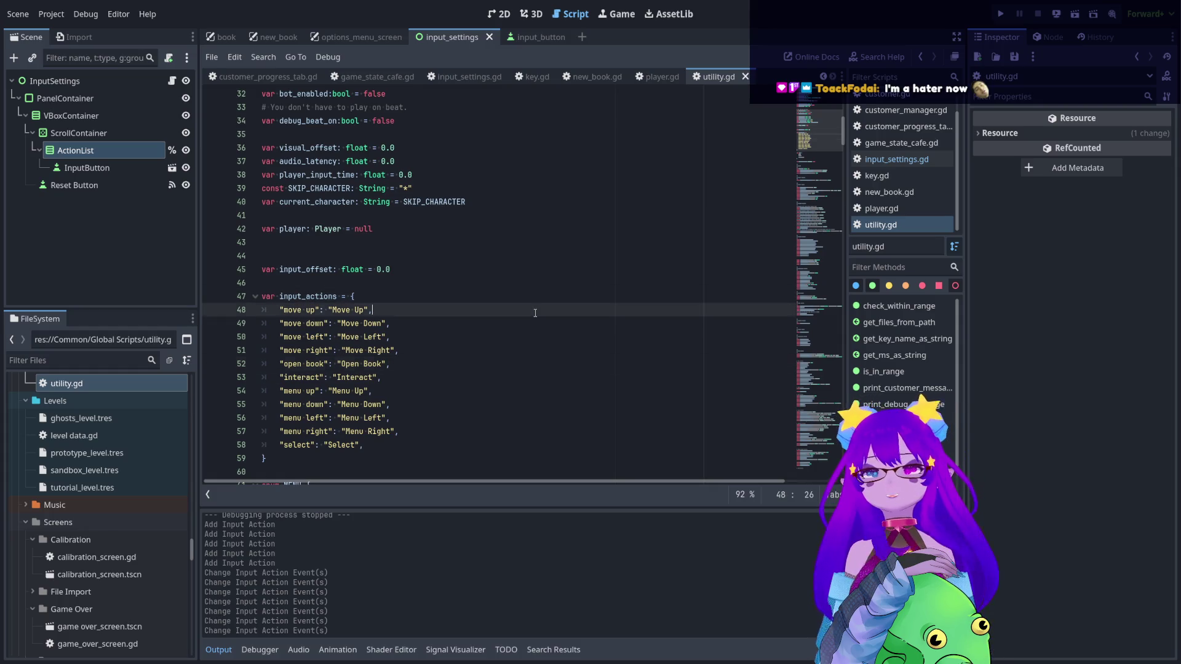
{"action": "key", "text": "ctrl+shift+z"}
{"action": "key", "text": "ctrl+z"}
{"action": "key", "text": "ctrl+shift+z"}
{"action": "key", "text": "ctrl+z"}
{"action": "key", "text": "ctrl+shift+z"}
{"action": "key", "text": "Down"}
{"action": "key", "text": "Down"}
{"action": "key", "text": "Down"}
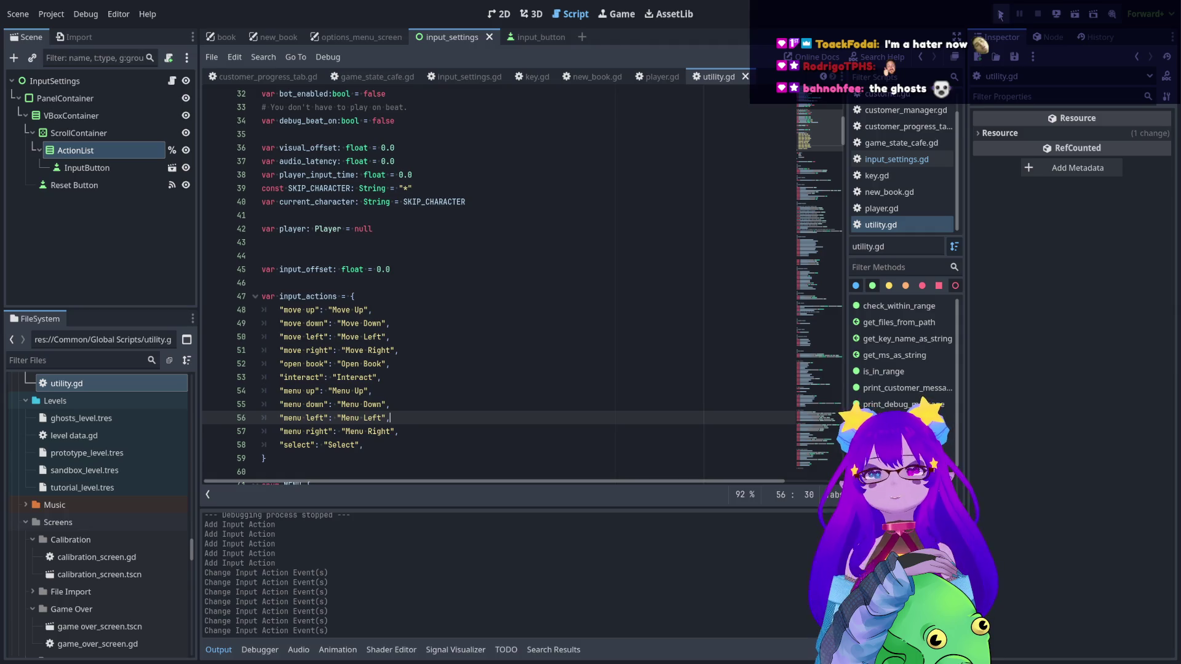
{"action": "left_click", "coordinate": [1000, 13]}
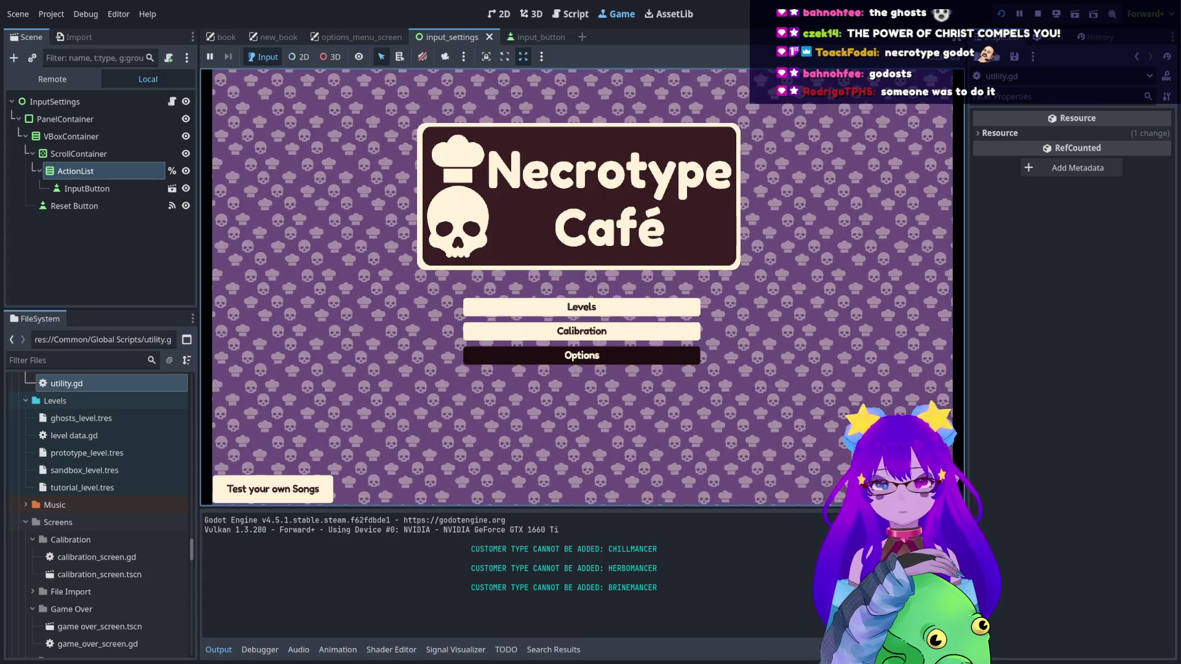
- Check the Options Controls list shows Menu Up, Down, Left, Right as W, S, A, D, then stop the game
{"action": "key", "text": "Return"}
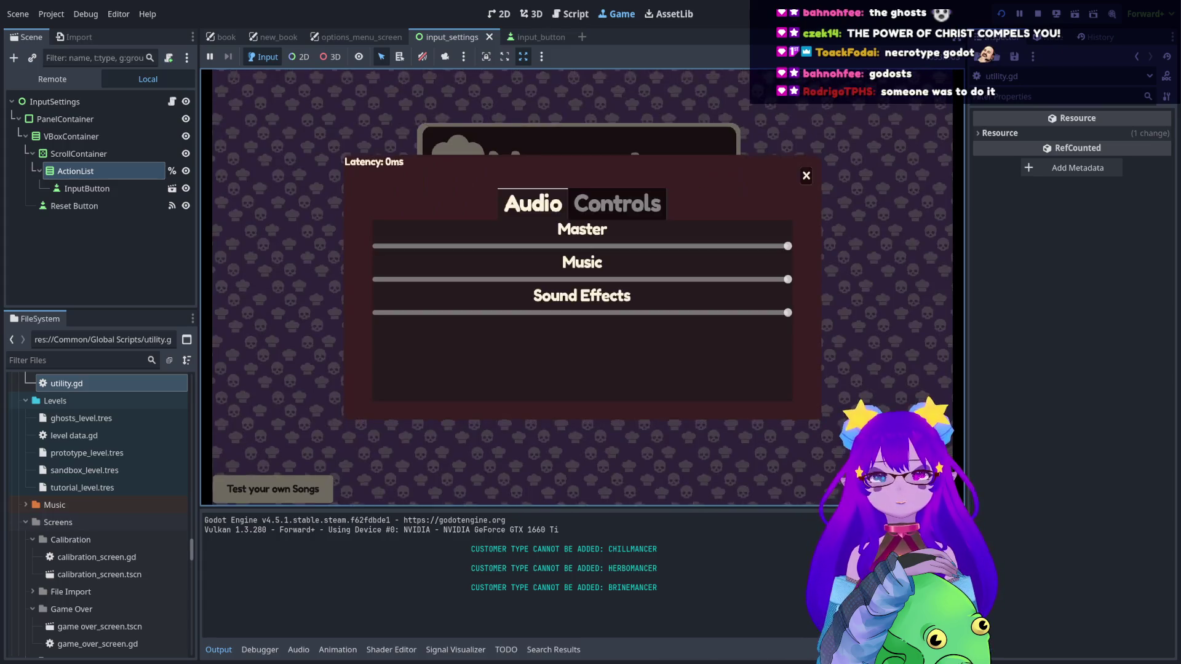
{"action": "key", "text": "Right"}
{"action": "key", "text": "Down"}
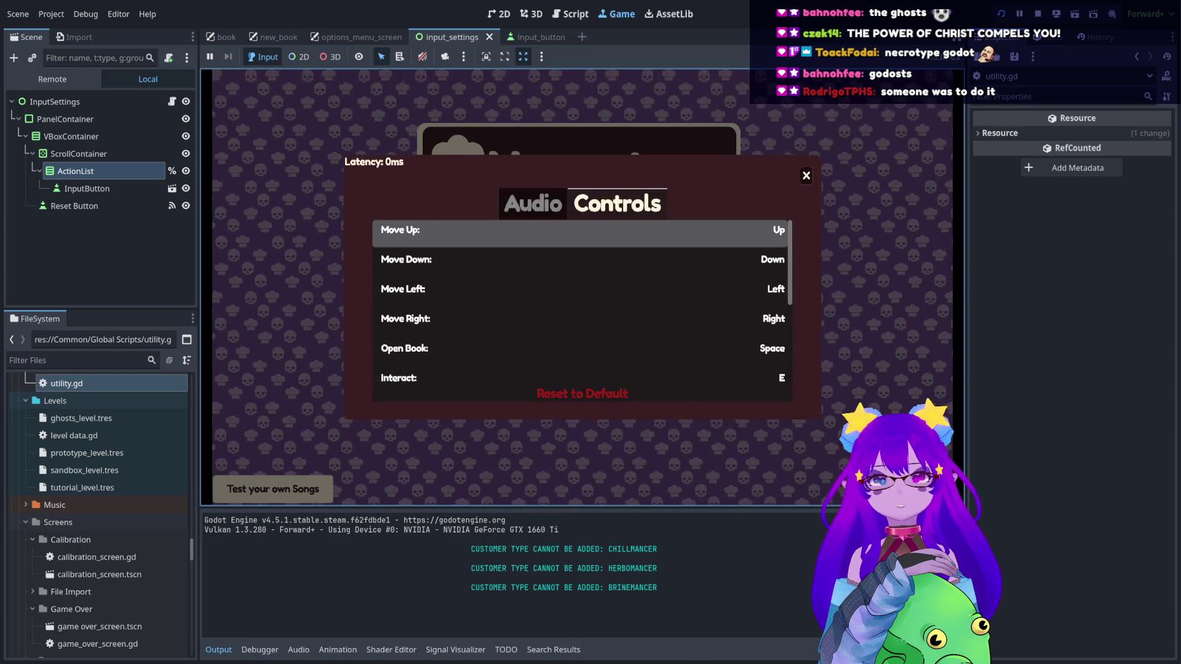
{"action": "scroll", "coordinate": [581, 307], "scroll_direction": "down", "scroll_amount": 2}
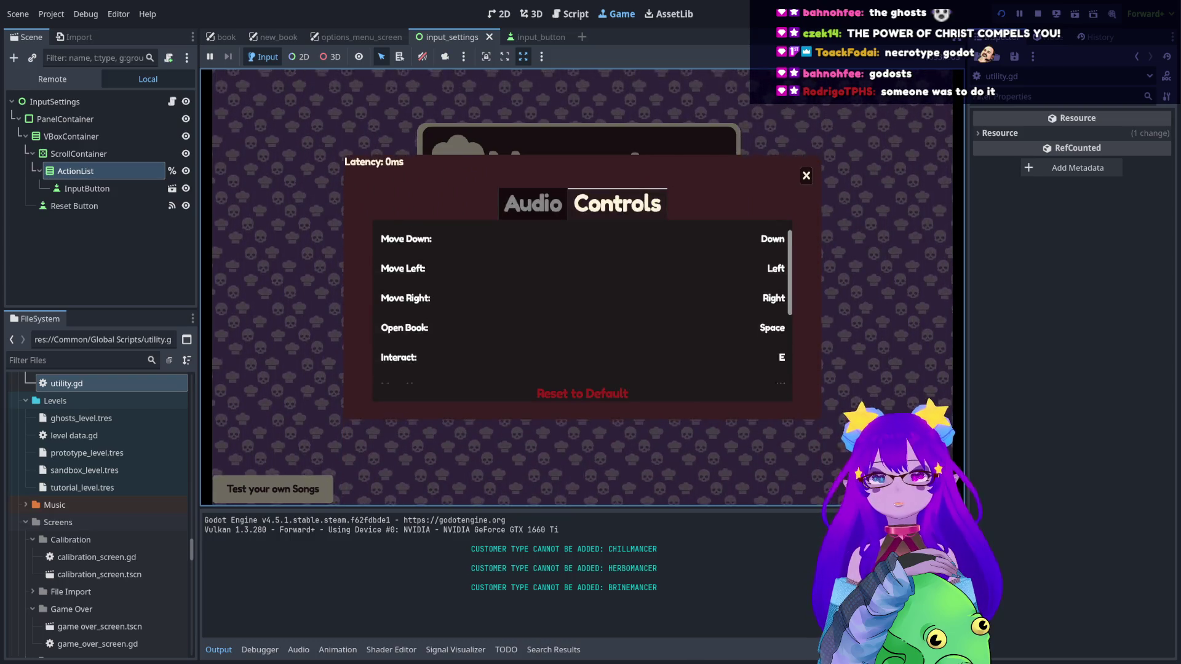
{"action": "scroll", "coordinate": [581, 307], "scroll_direction": "down", "scroll_amount": 4}
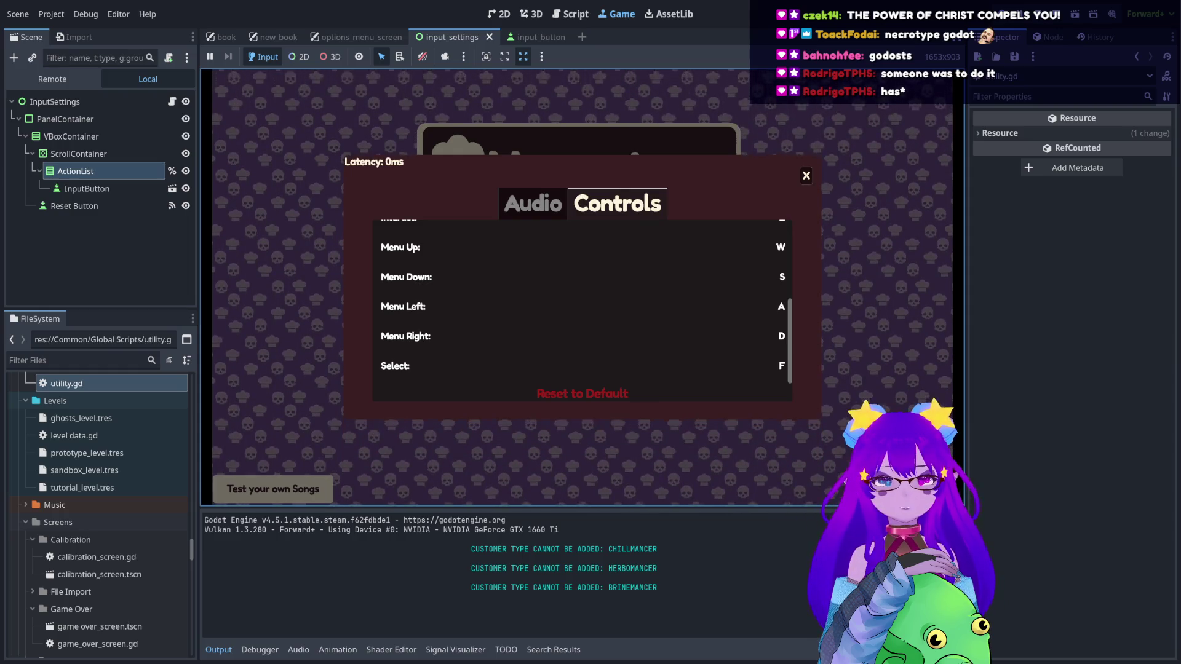
{"action": "key", "text": "Escape"}
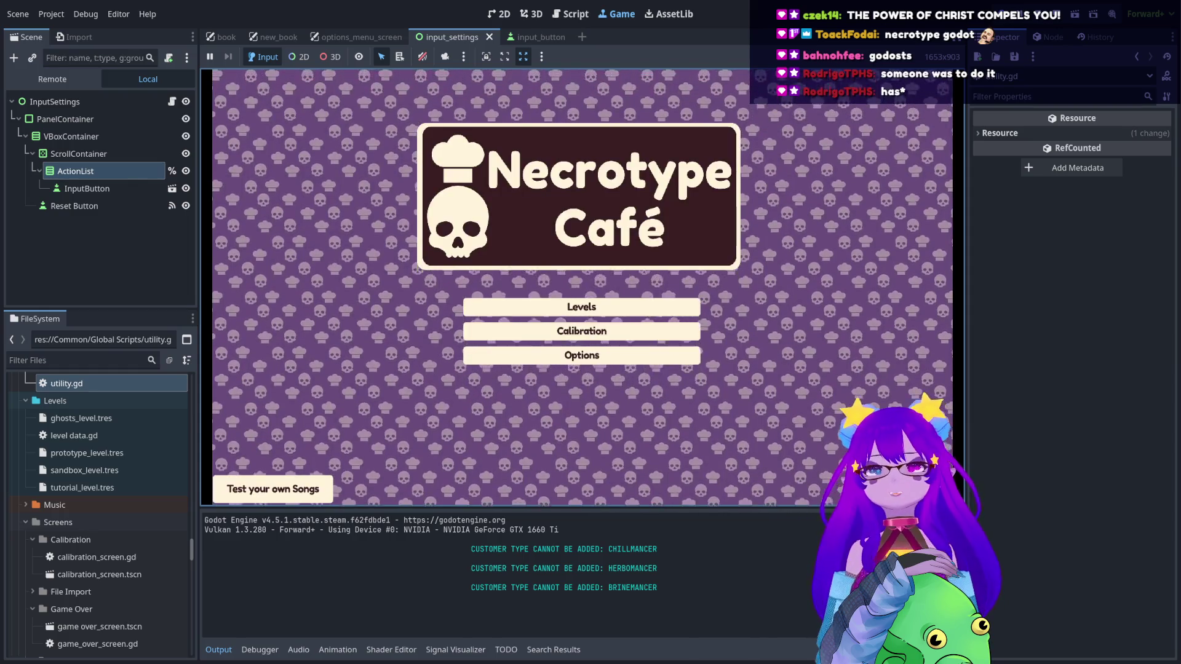
{"action": "key", "text": "F8"}
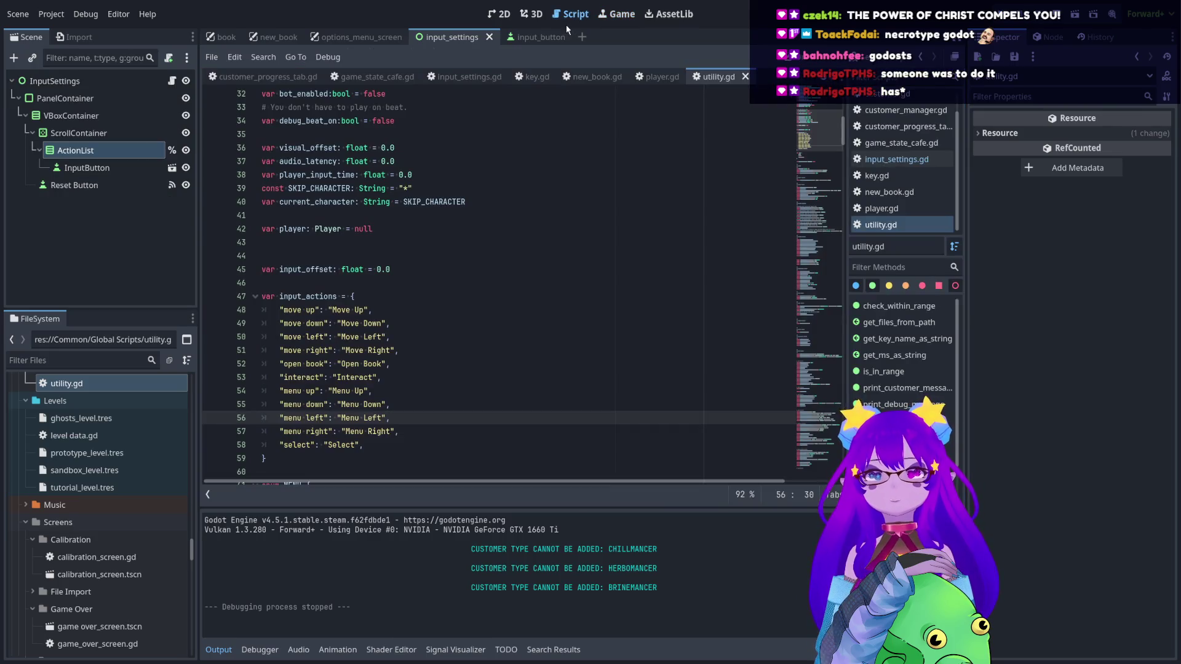
- Browse the input_button scene's new_book.gd, input_settings.gd and game_state_cafe.gd scripts
{"action": "left_click", "coordinate": [526, 37]}
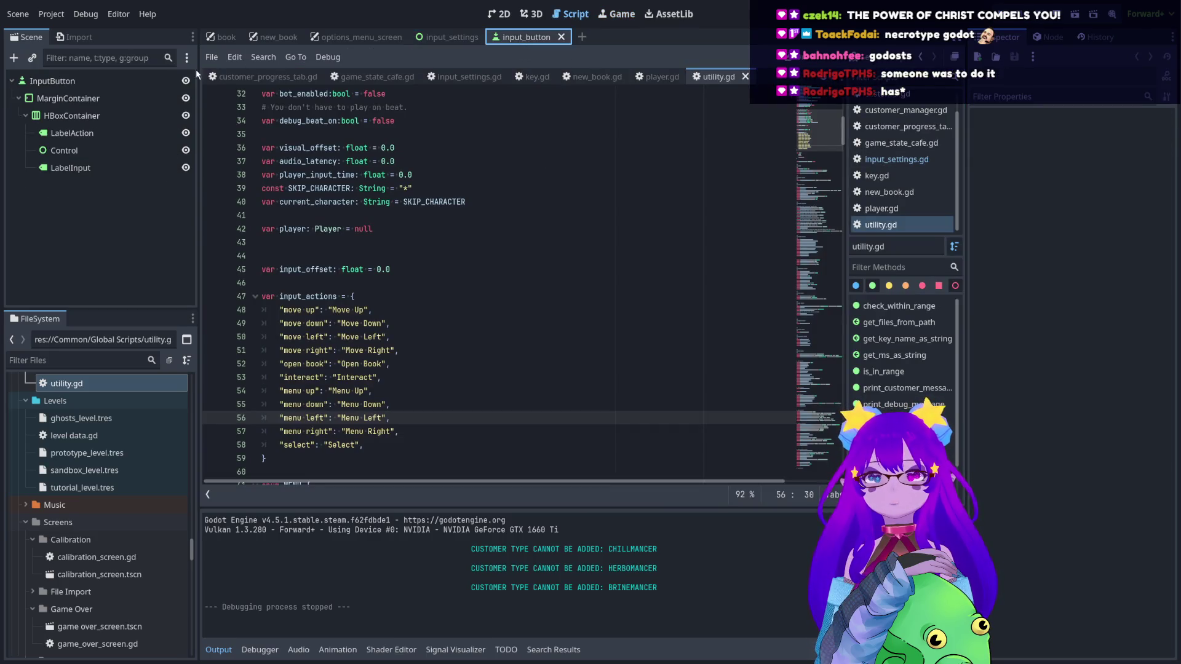
{"action": "left_click", "coordinate": [593, 77]}
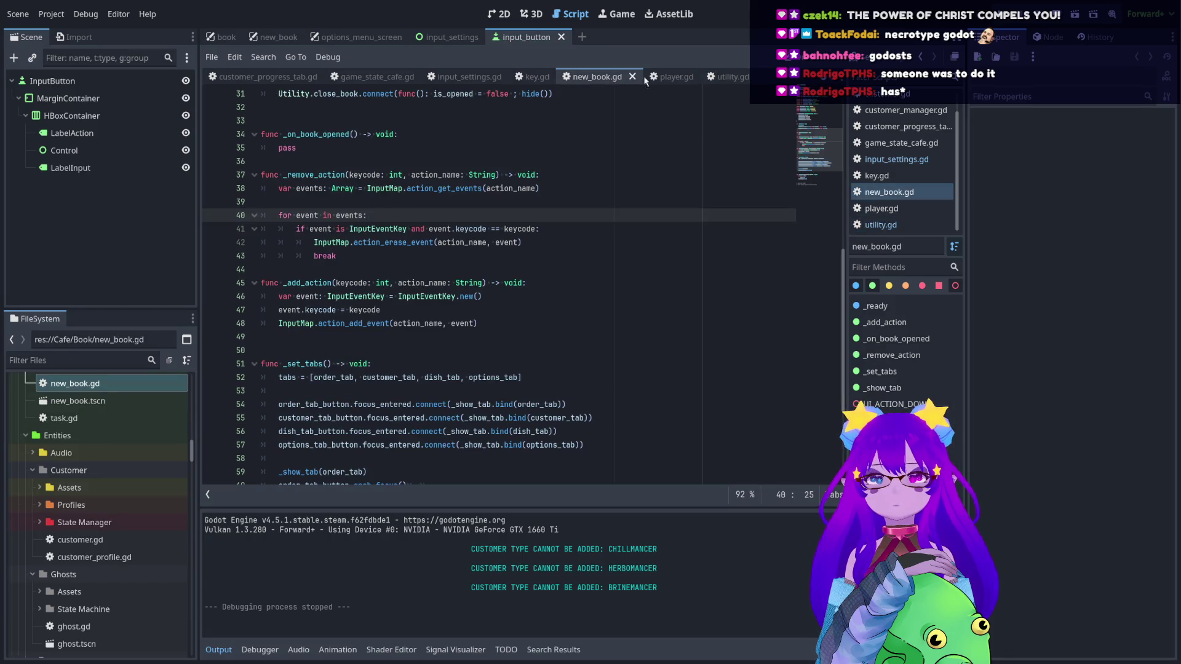
{"action": "left_click", "coordinate": [466, 78]}
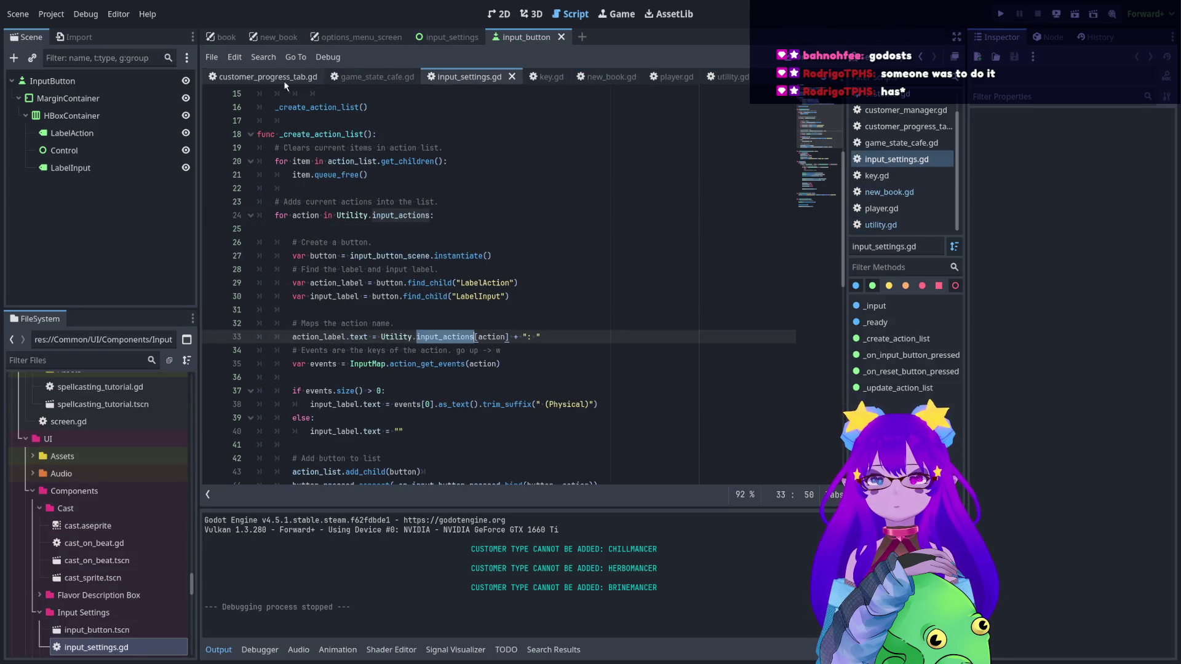
{"action": "left_click", "coordinate": [358, 78]}
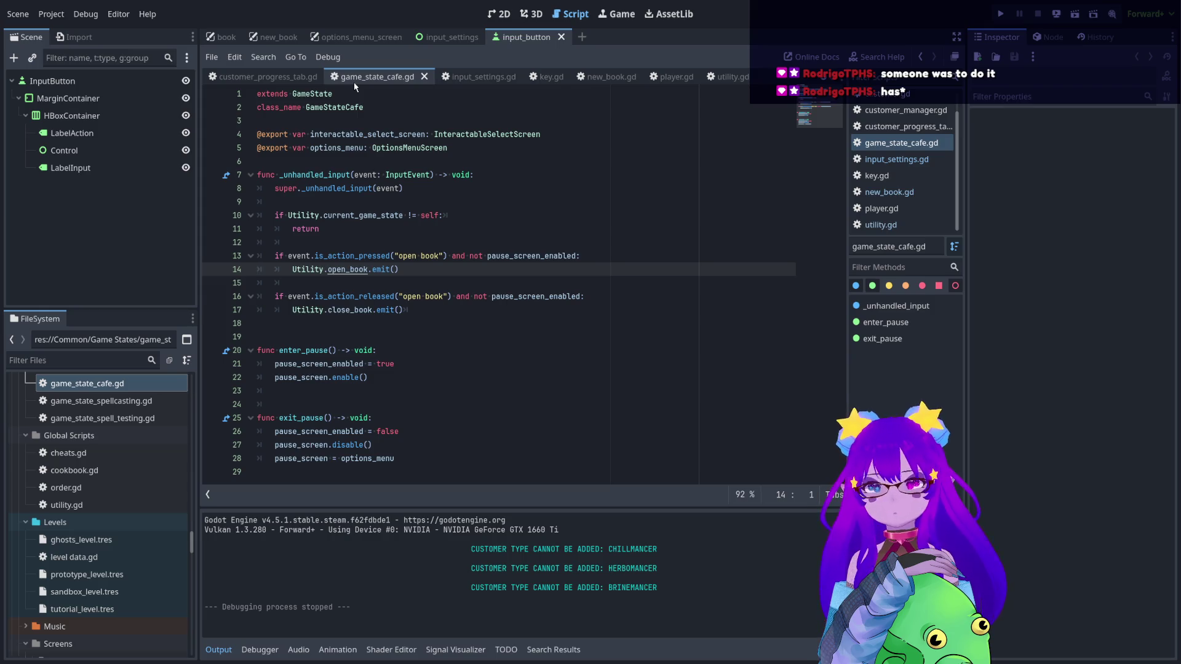
- Switch to the new_book scene, open the NewBook script and select KEY_UP on line 22
{"action": "left_click", "coordinate": [367, 35]}
{"action": "left_click", "coordinate": [277, 37]}
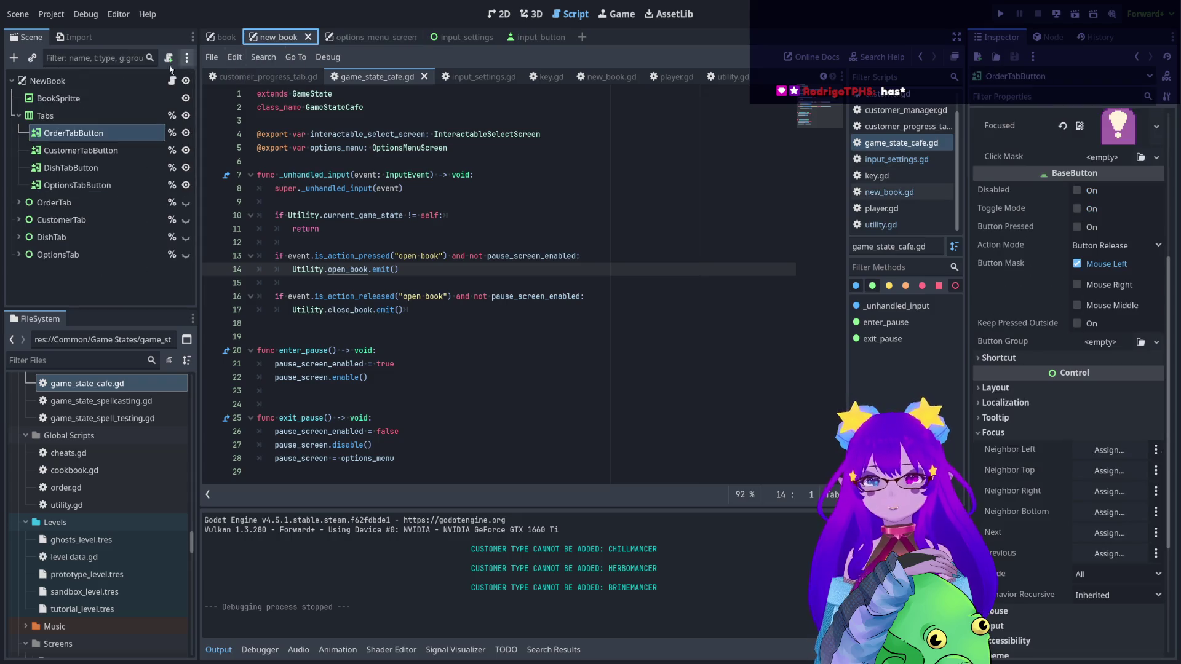
{"action": "left_click", "coordinate": [173, 81]}
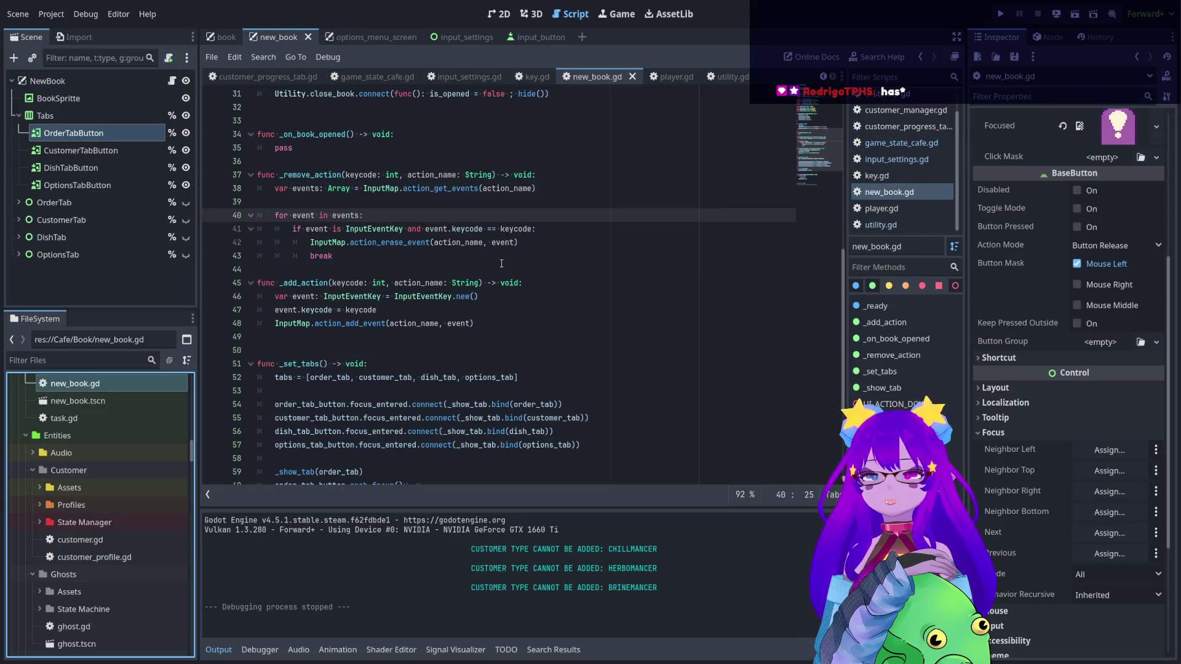
{"action": "scroll", "coordinate": [501, 262], "scroll_direction": "up", "scroll_amount": 9}
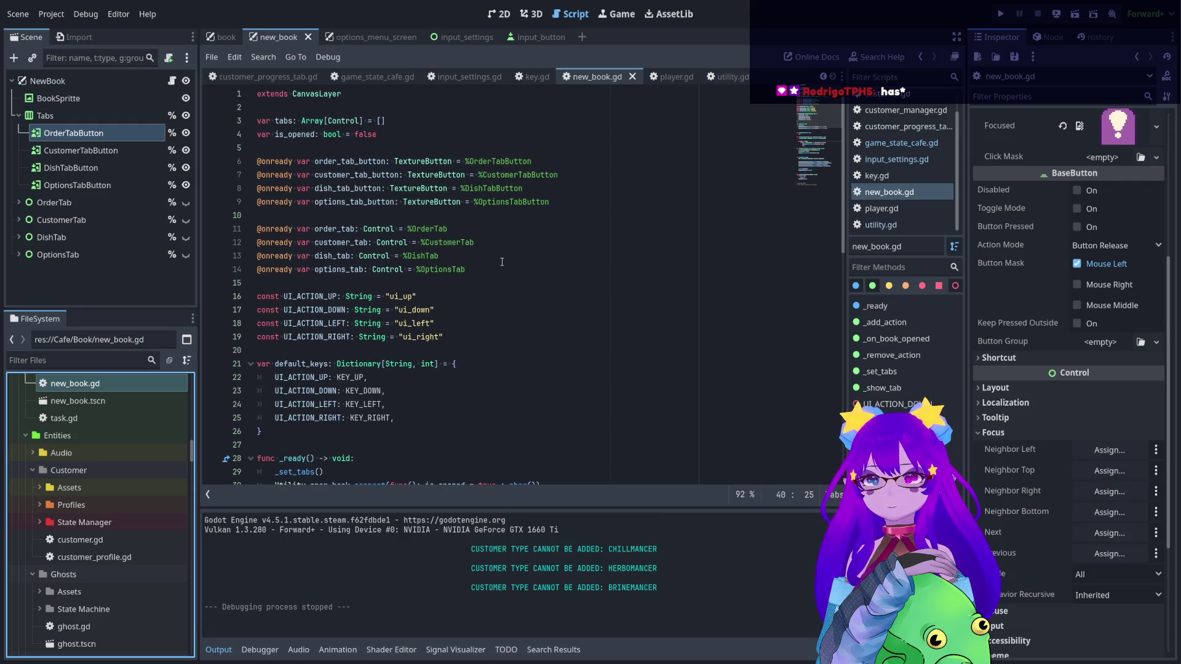
{"action": "scroll", "coordinate": [502, 262], "scroll_direction": "down", "scroll_amount": 1}
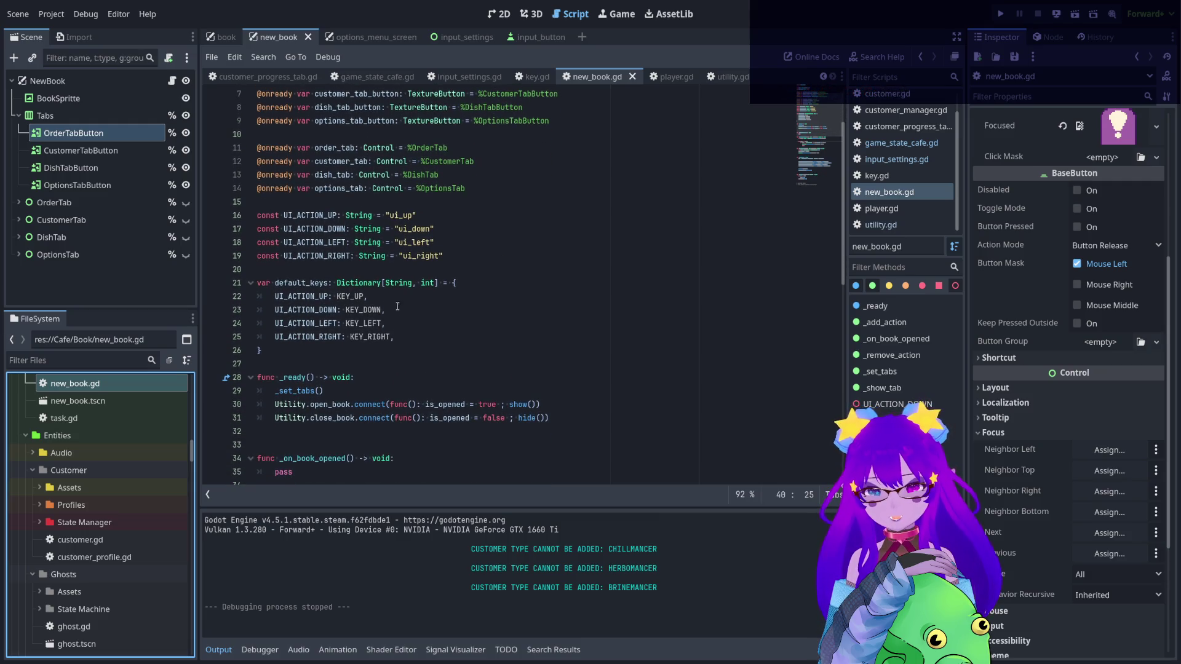
{"action": "double_click", "coordinate": [362, 296]}
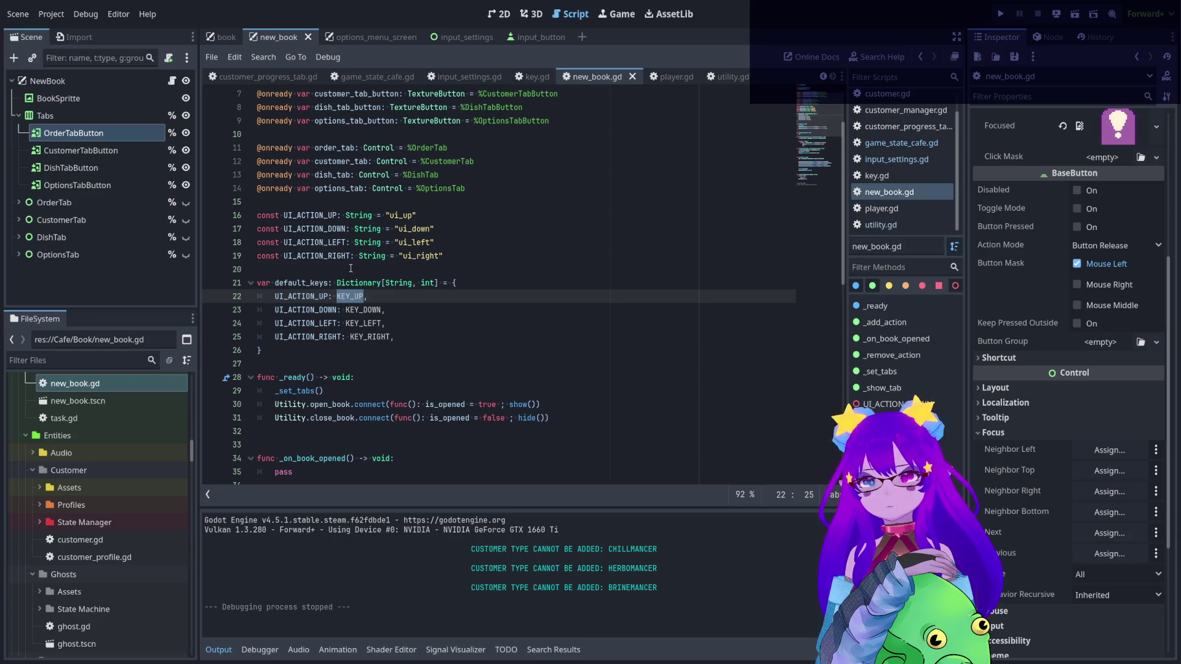
- Inspect the InputMap and _remove_action code, then select the default_keys dictionary lines
{"action": "scroll", "coordinate": [350, 269], "scroll_direction": "down", "scroll_amount": 7}
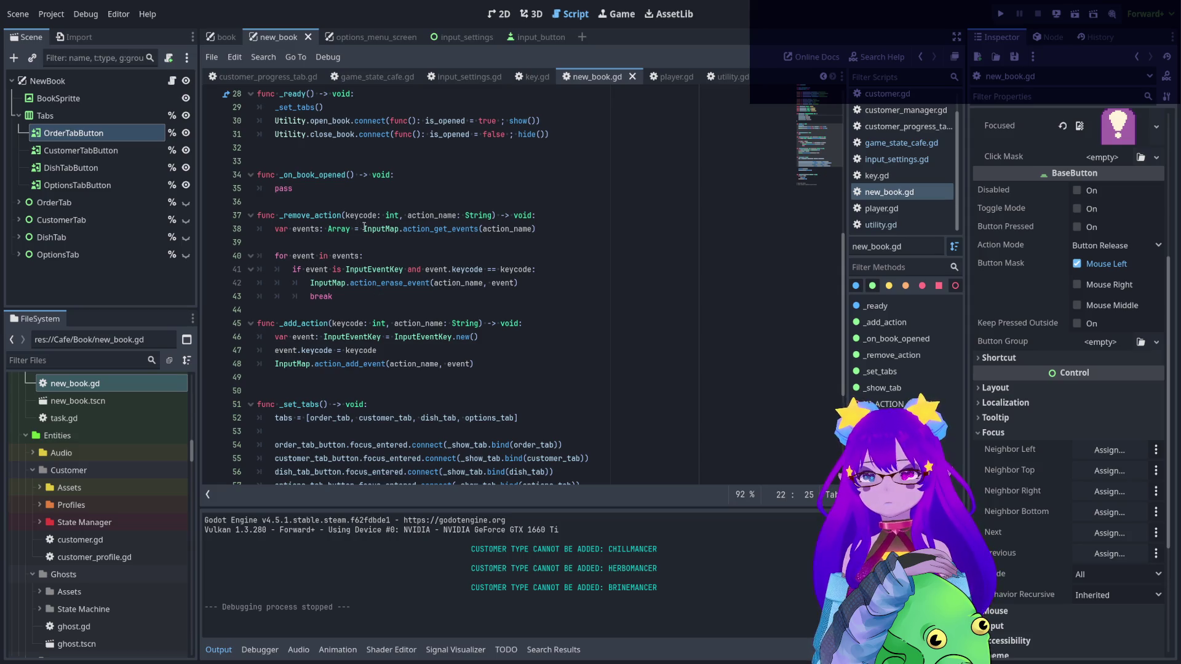
{"action": "left_click_drag", "start_coordinate": [364, 228], "coordinate": [391, 228]}
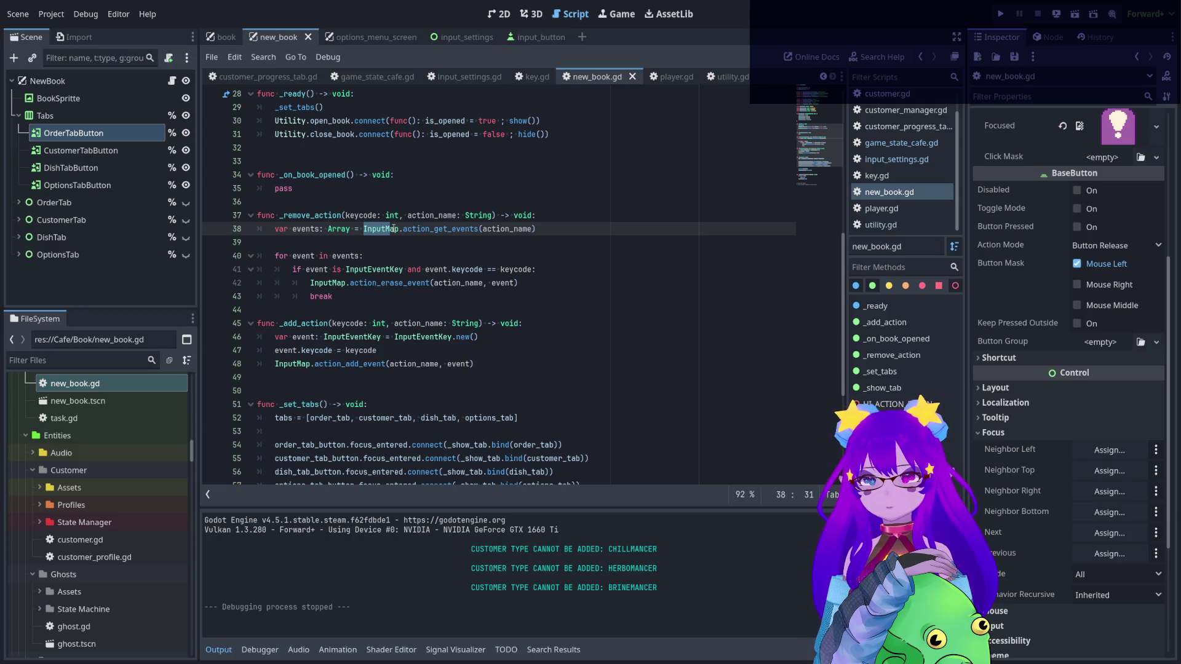
{"action": "left_click", "coordinate": [355, 276]}
{"action": "scroll", "coordinate": [355, 277], "scroll_direction": "up", "scroll_amount": 5}
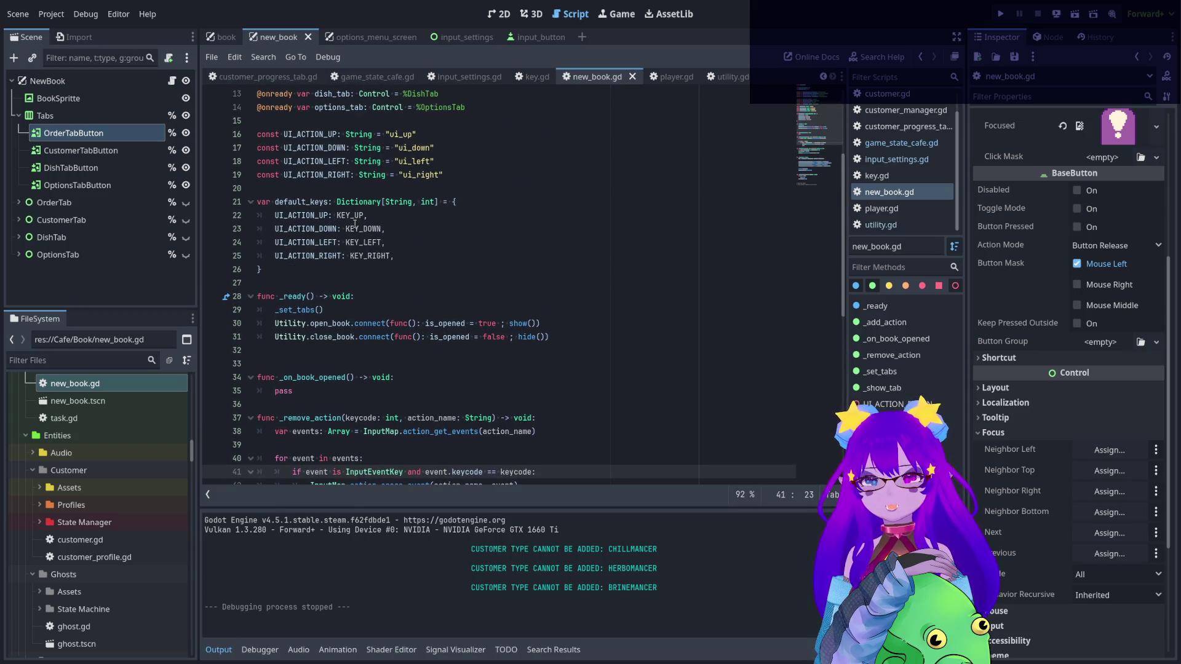
{"action": "scroll", "coordinate": [354, 224], "scroll_direction": "down", "scroll_amount": 2}
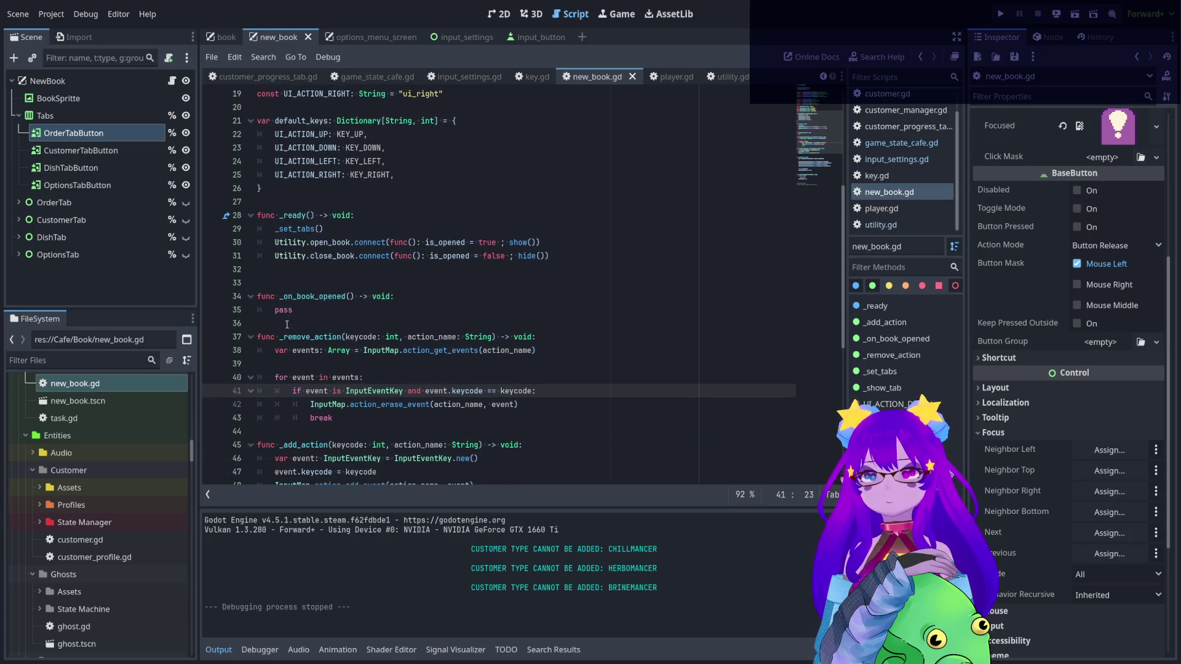
{"action": "left_click", "coordinate": [279, 321]}
{"action": "scroll", "coordinate": [279, 309], "scroll_direction": "up", "scroll_amount": 2}
{"action": "left_click_drag", "start_coordinate": [264, 269], "coordinate": [249, 202]}
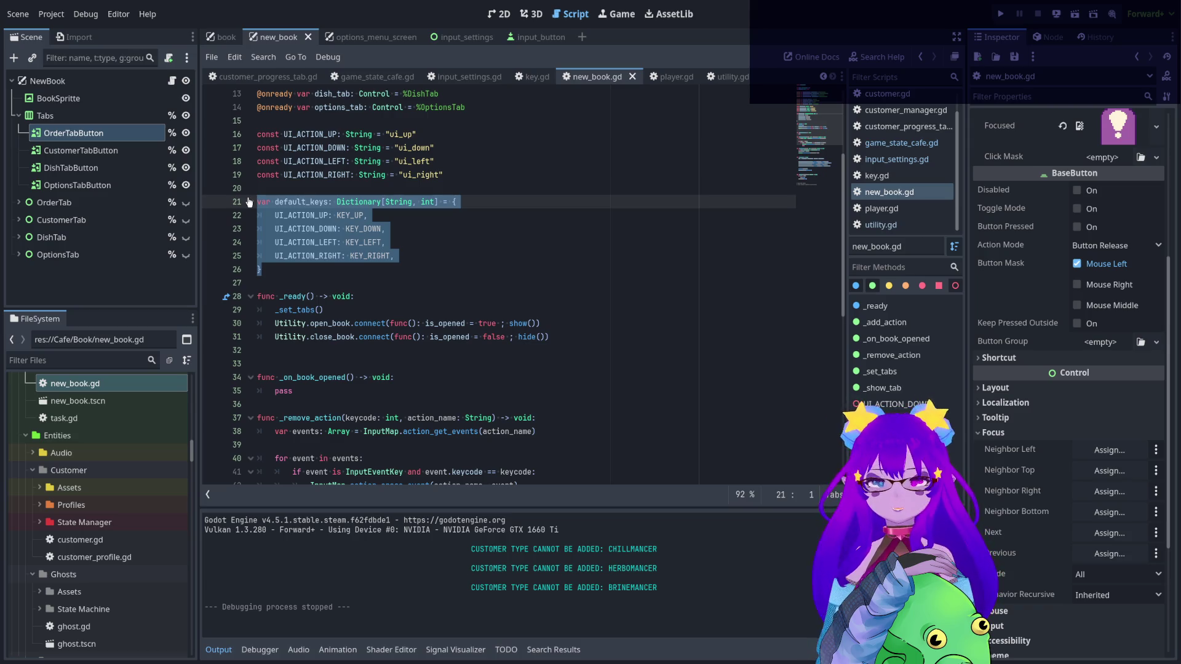
- Delete default_keys and add a new function _remove_default_keys() -> void after _on_book_opened
{"action": "key", "text": "BackSpace"}
{"action": "key", "text": "BackSpace"}
{"action": "key", "text": "BackSpace"}
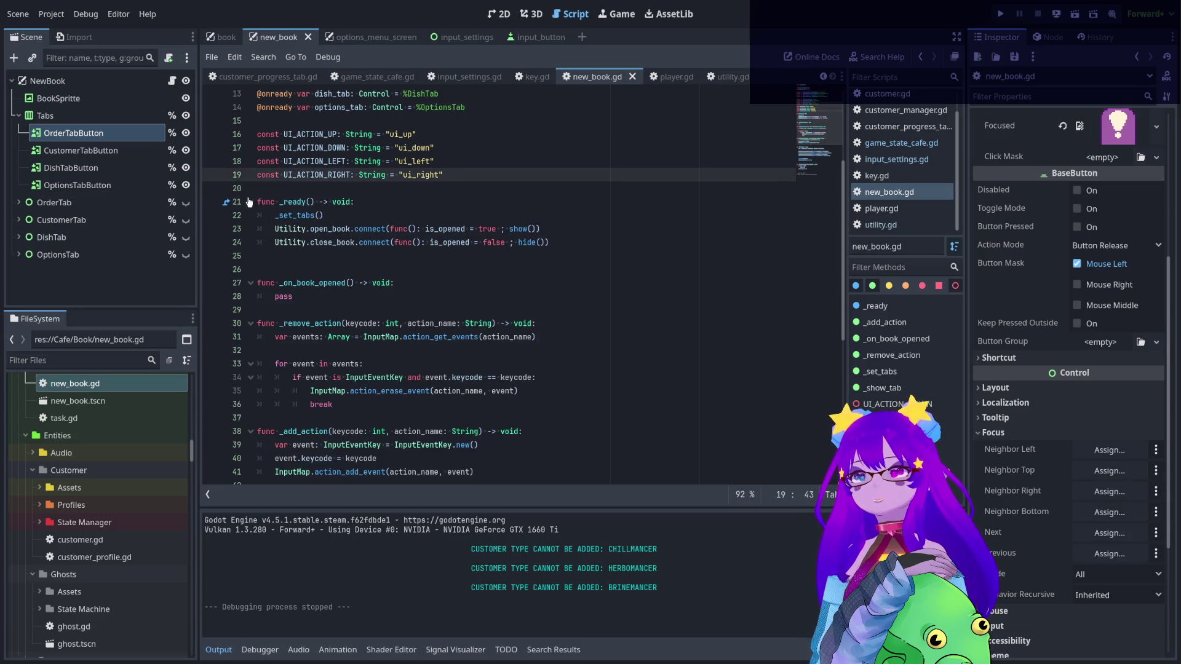
{"action": "scroll", "coordinate": [249, 201], "scroll_direction": "down", "scroll_amount": 2}
{"action": "left_click", "coordinate": [272, 228]}
{"action": "key", "text": "Return"}
{"action": "key", "text": "Return"}
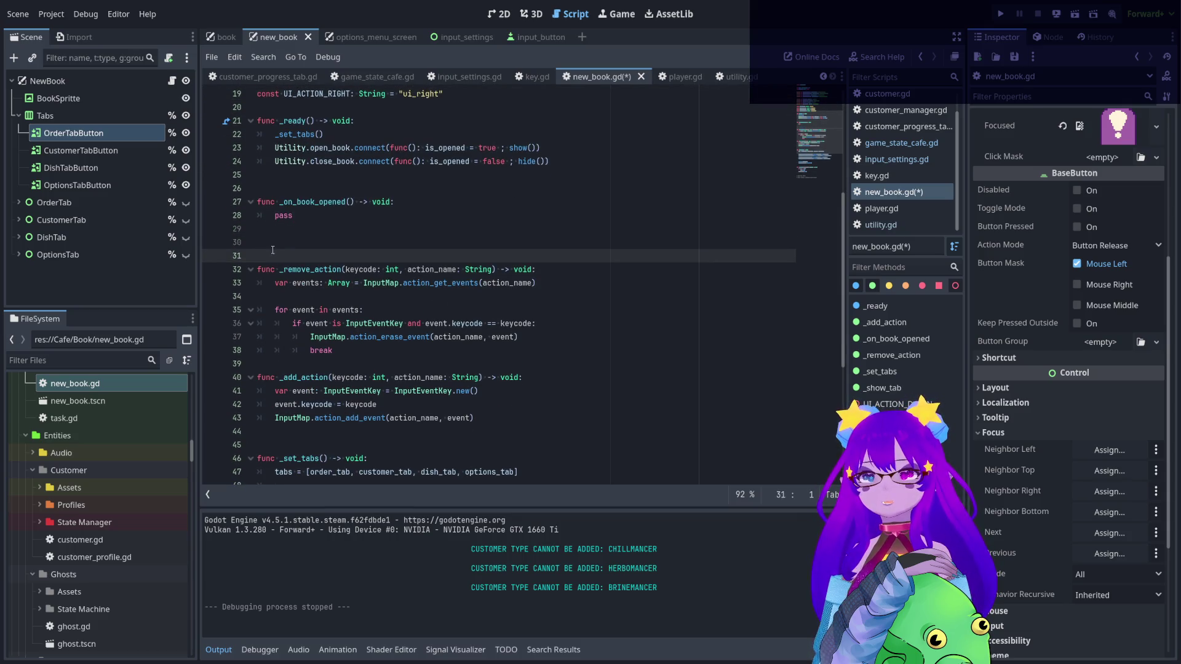
{"action": "left_click", "coordinate": [265, 246]}
{"action": "type", "text": "func "}
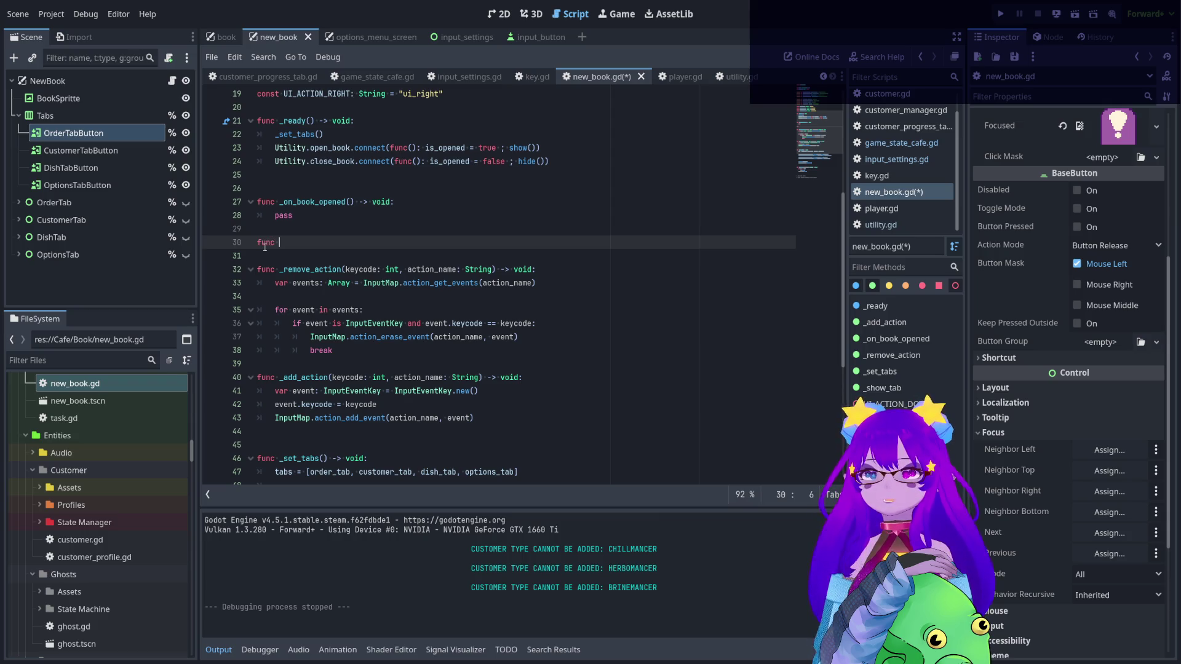
{"action": "type", "text": "_get"}
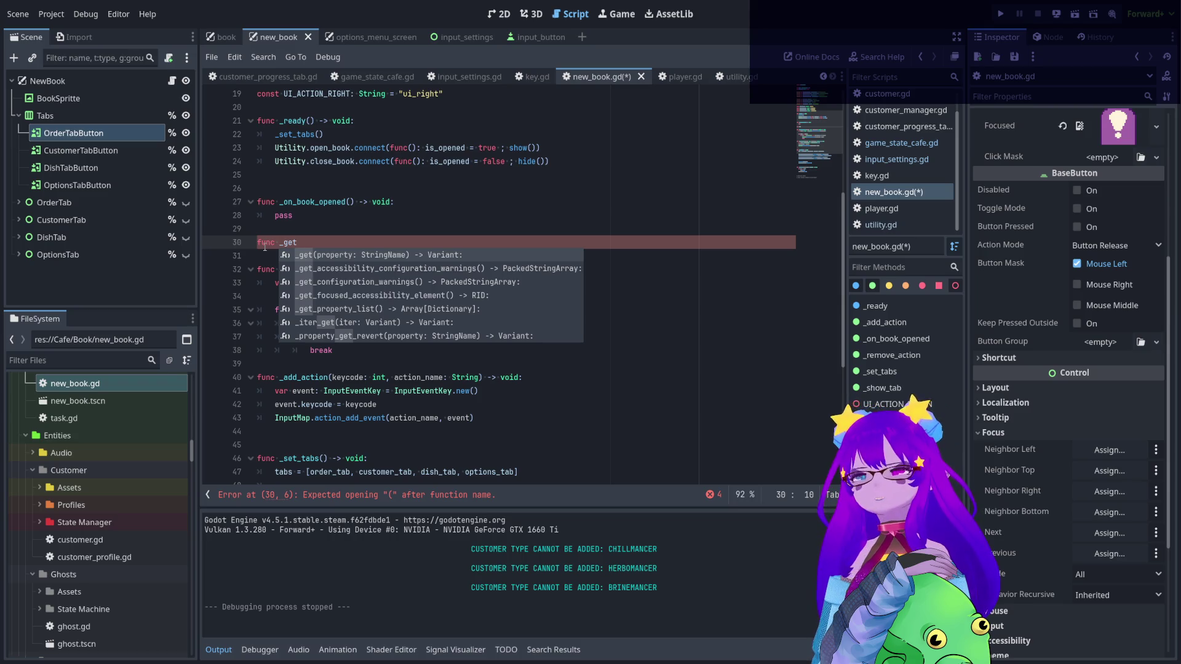
{"action": "key", "text": "BackSpace"}
{"action": "key", "text": "BackSpace"}
{"action": "key", "text": "BackSpace"}
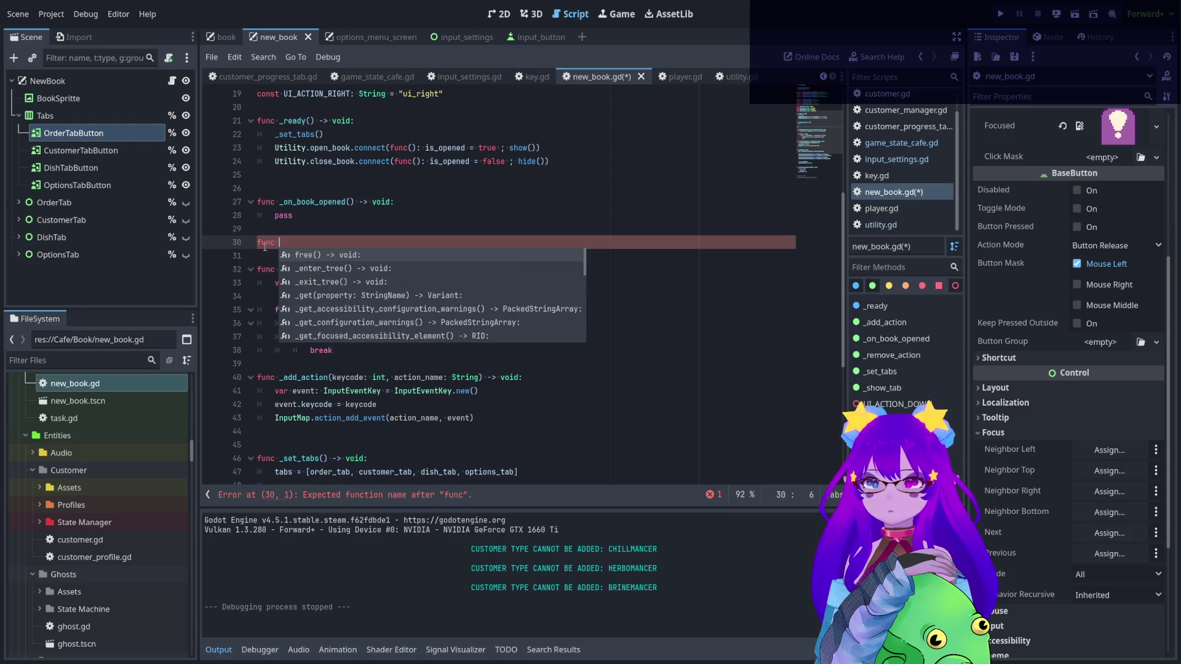
{"action": "type", "text": "_remove_defa"}
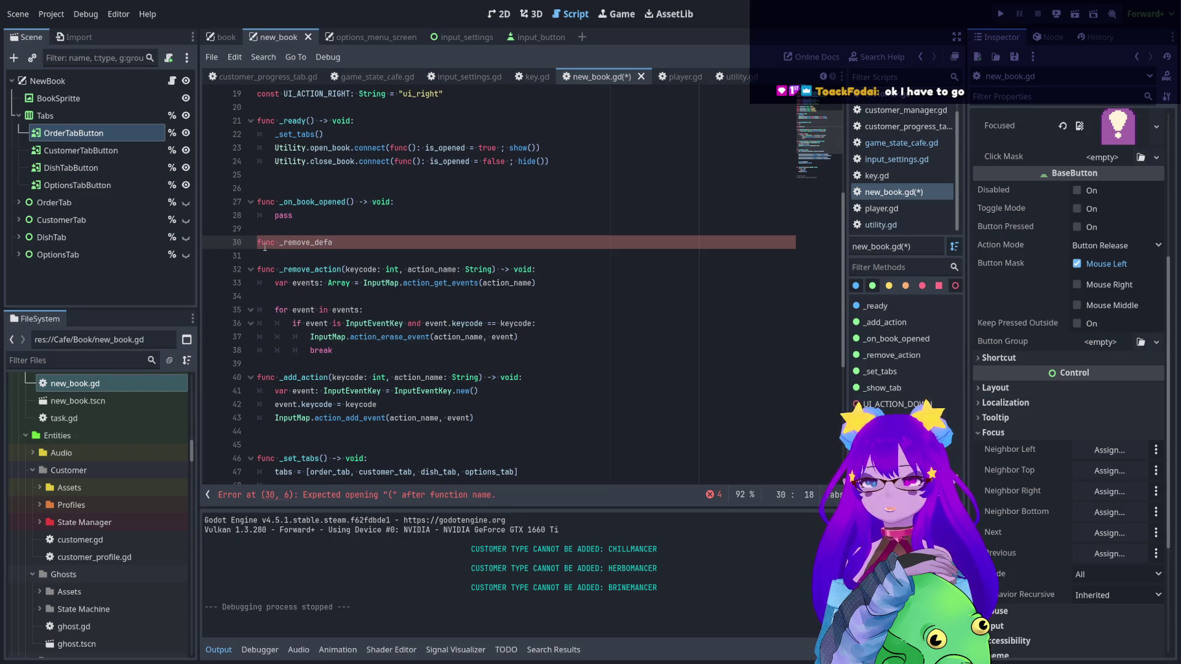
{"action": "type", "text": "ult"}
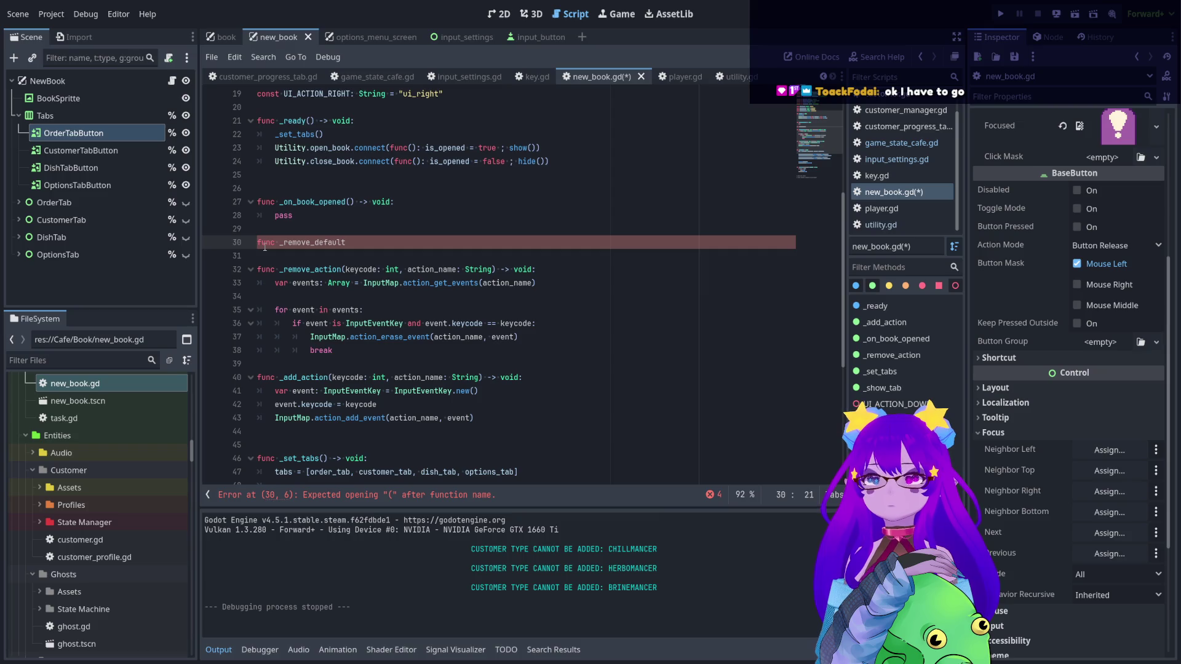
{"action": "type", "text": "_keys() -> void"}
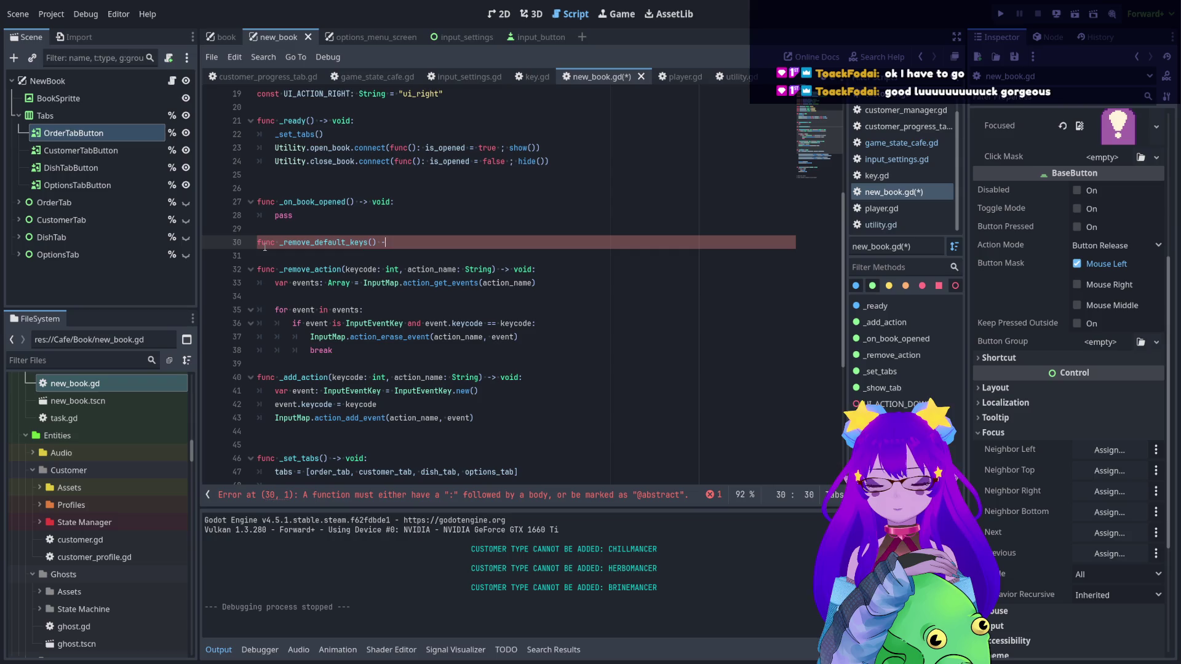
{"action": "type", "text": ":"}
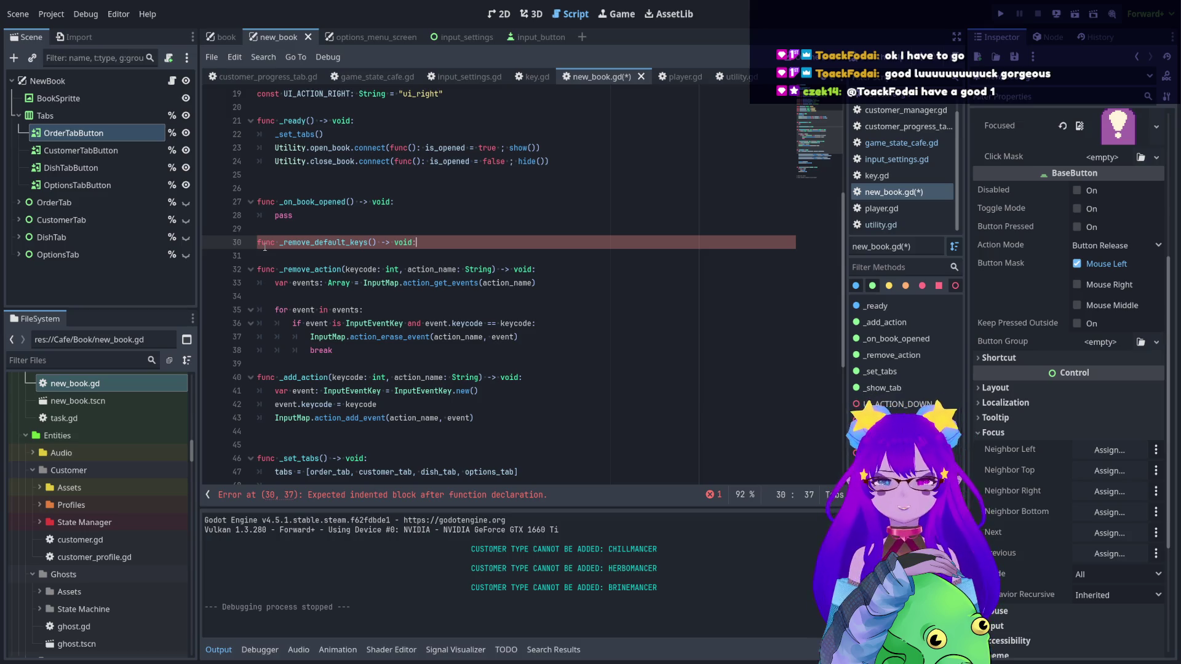
{"action": "key", "text": "Return"}
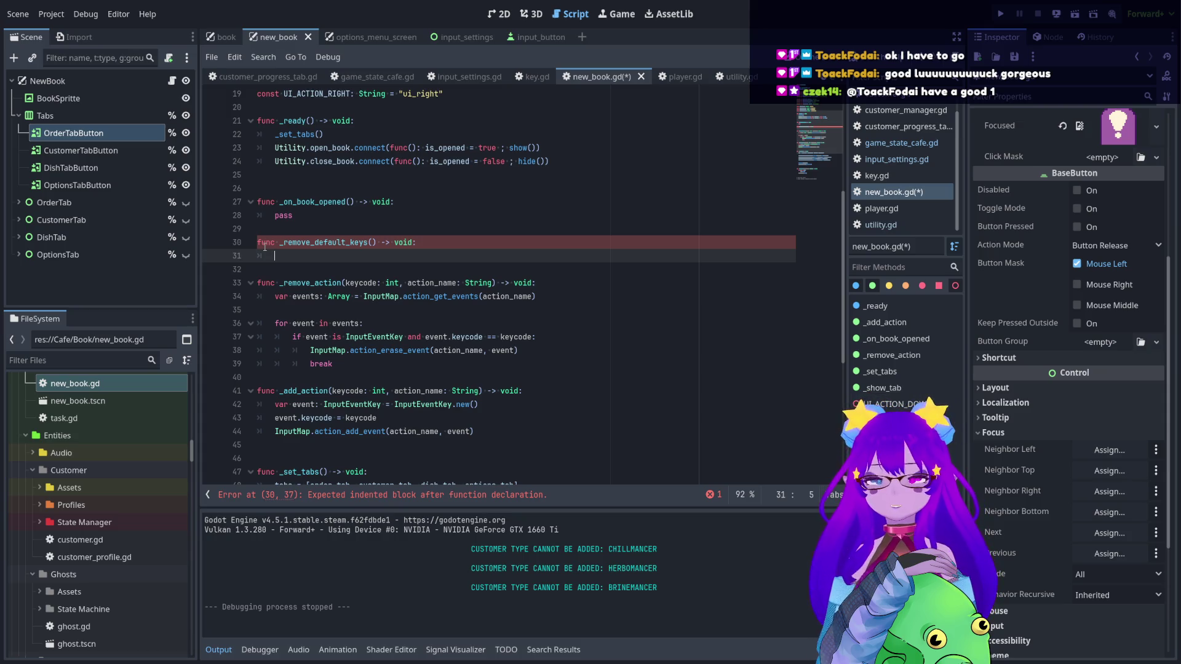
- Write _remove_action(KEY_W, UI_ACTION_UP) in the body and duplicate it three times
{"action": "double_click", "coordinate": [310, 283]}
{"action": "left_click", "coordinate": [297, 259]}
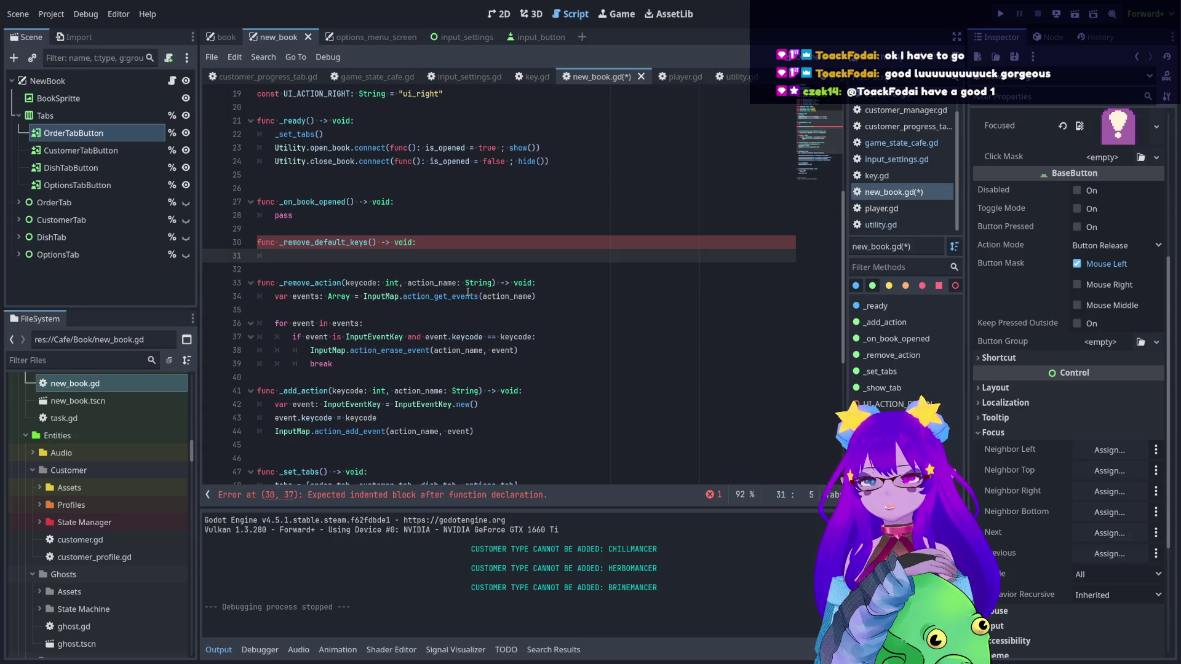
{"action": "scroll", "coordinate": [460, 291], "scroll_direction": "down", "scroll_amount": 1}
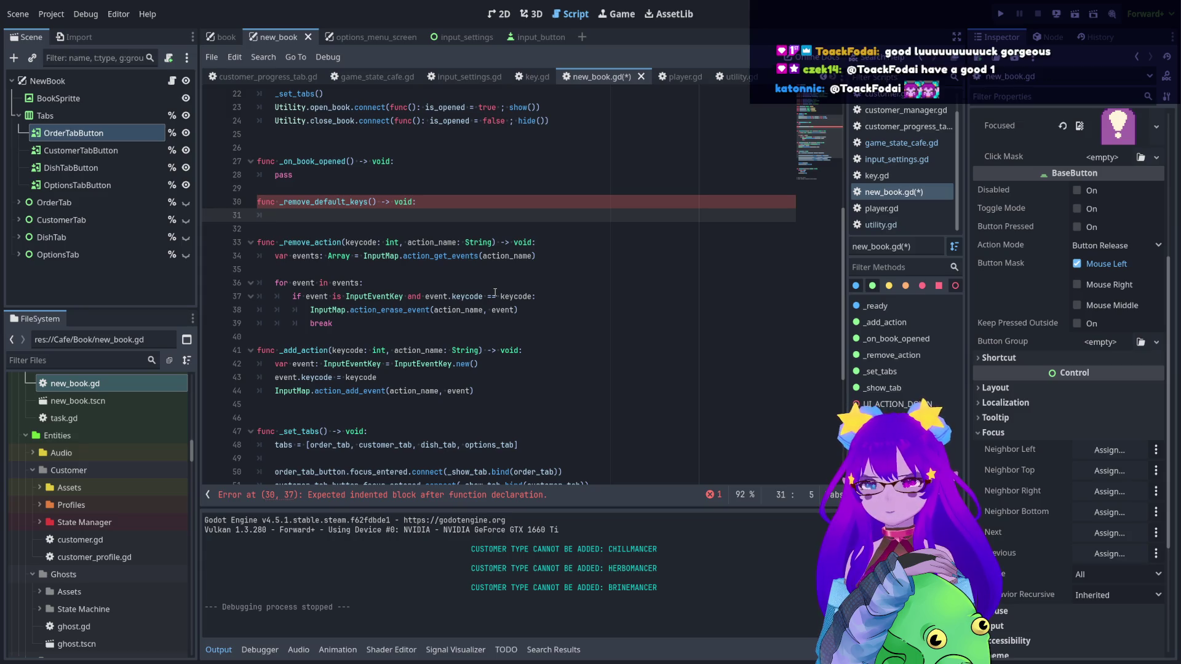
{"action": "scroll", "coordinate": [495, 292], "scroll_direction": "up", "scroll_amount": 1}
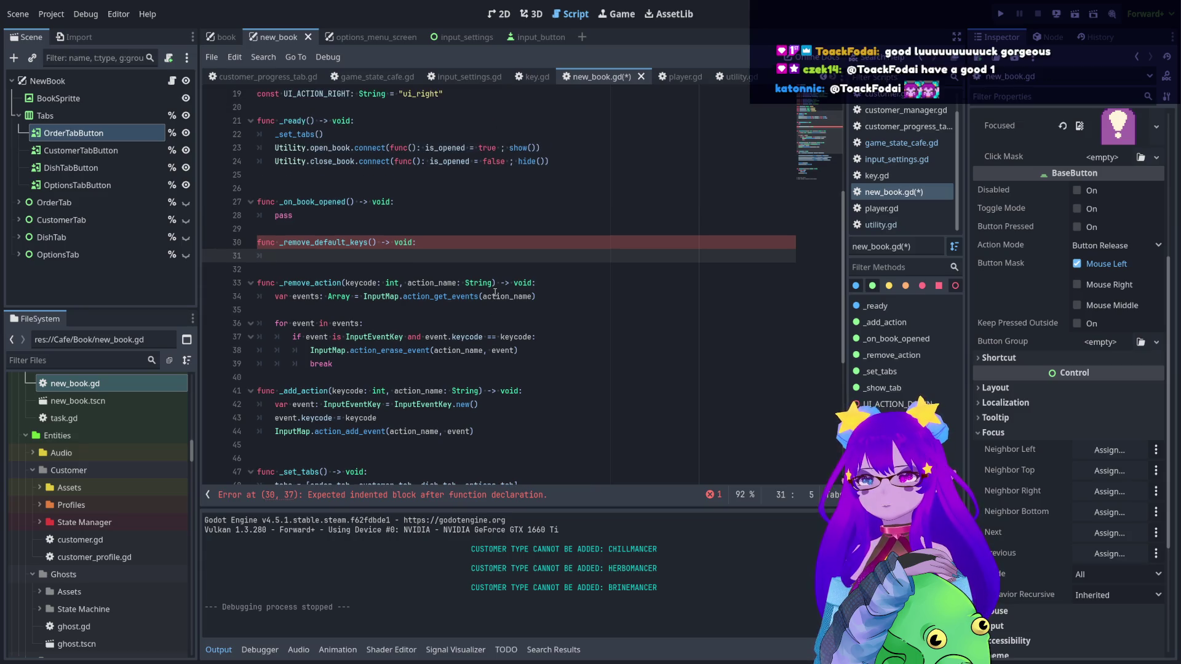
{"action": "type", "text": "_remove_action"}
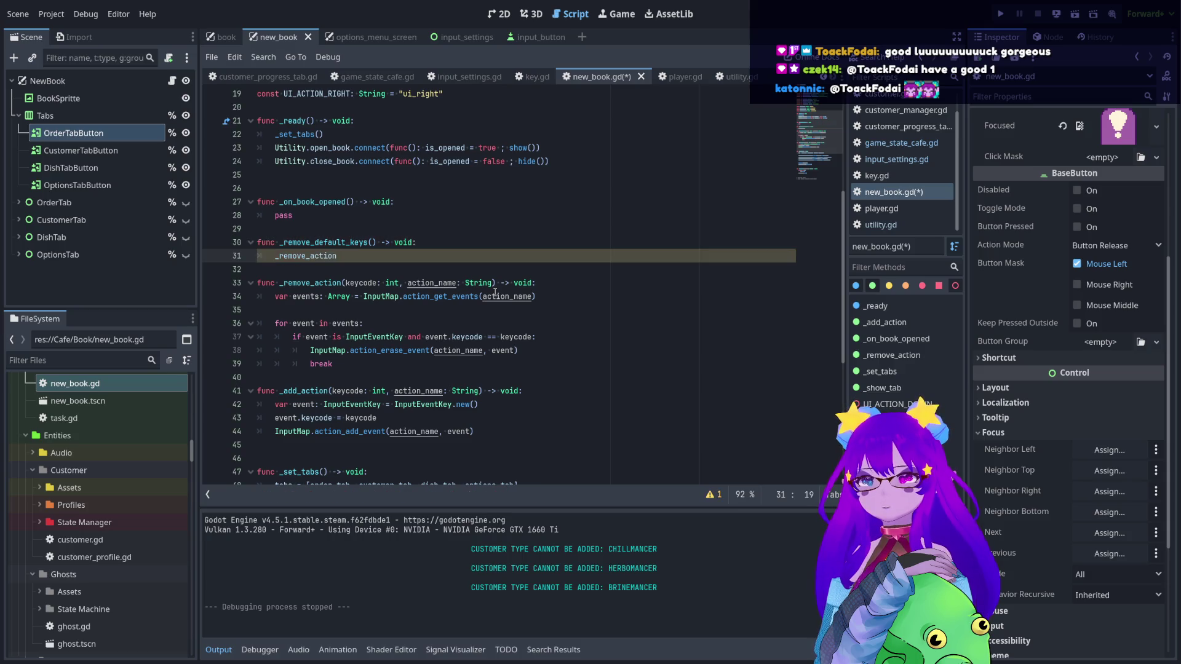
{"action": "type", "text": "("}
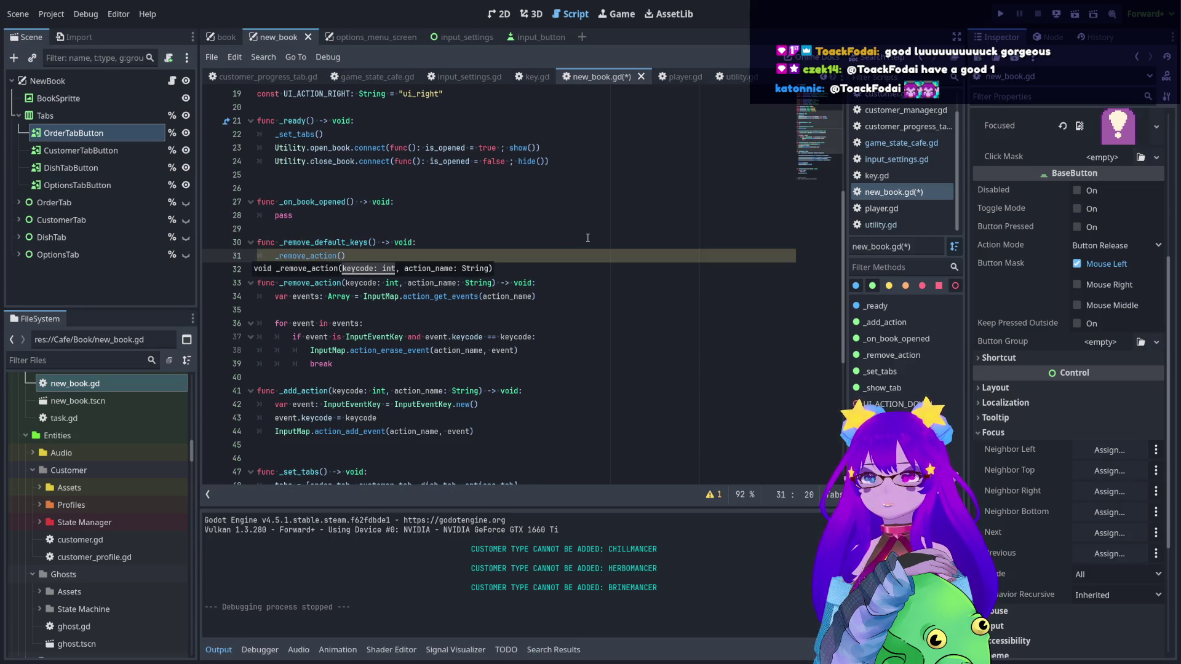
{"action": "type", "text": "KEY"}
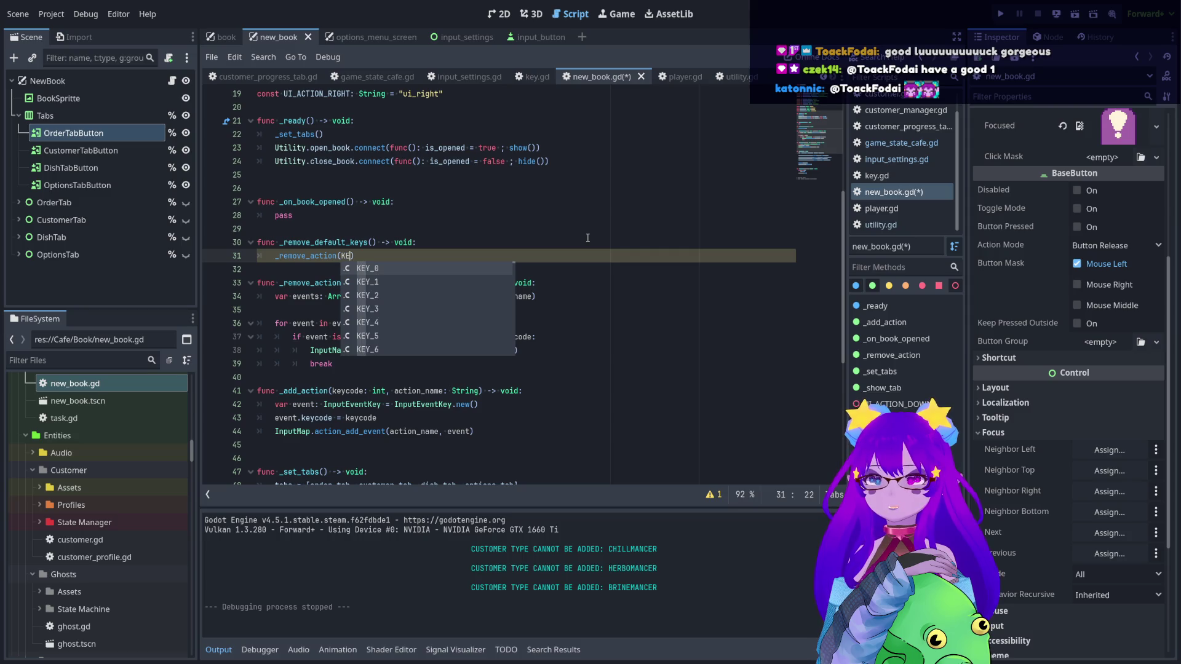
{"action": "type", "text": "_W"}
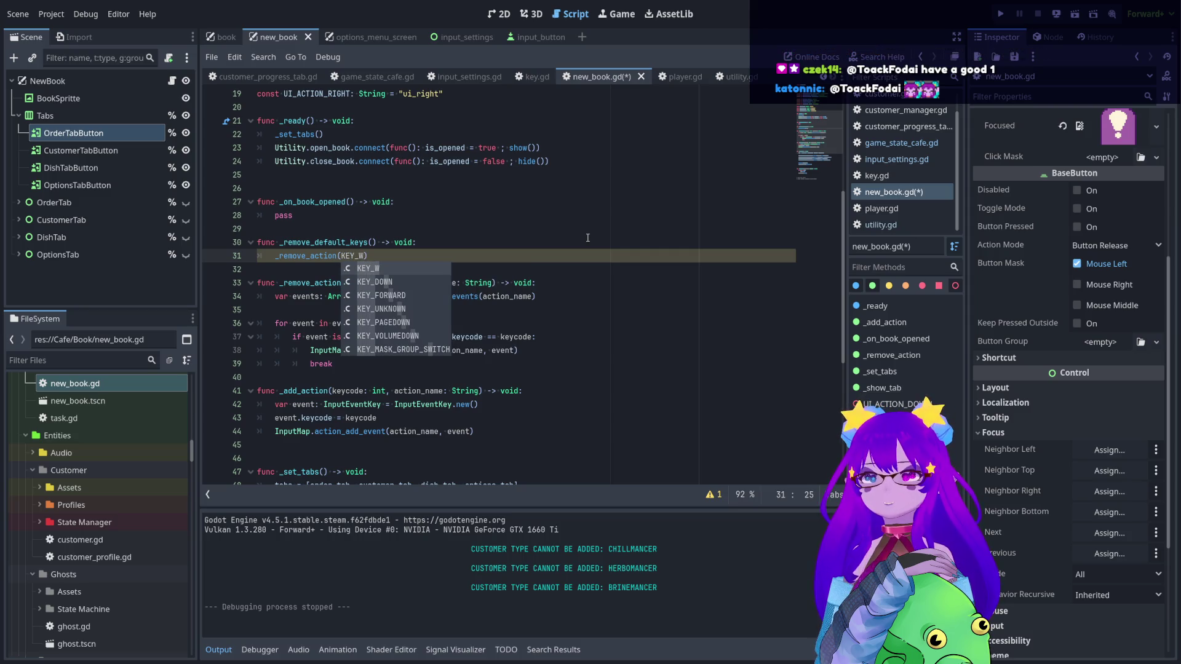
{"action": "type", "text": ", "}
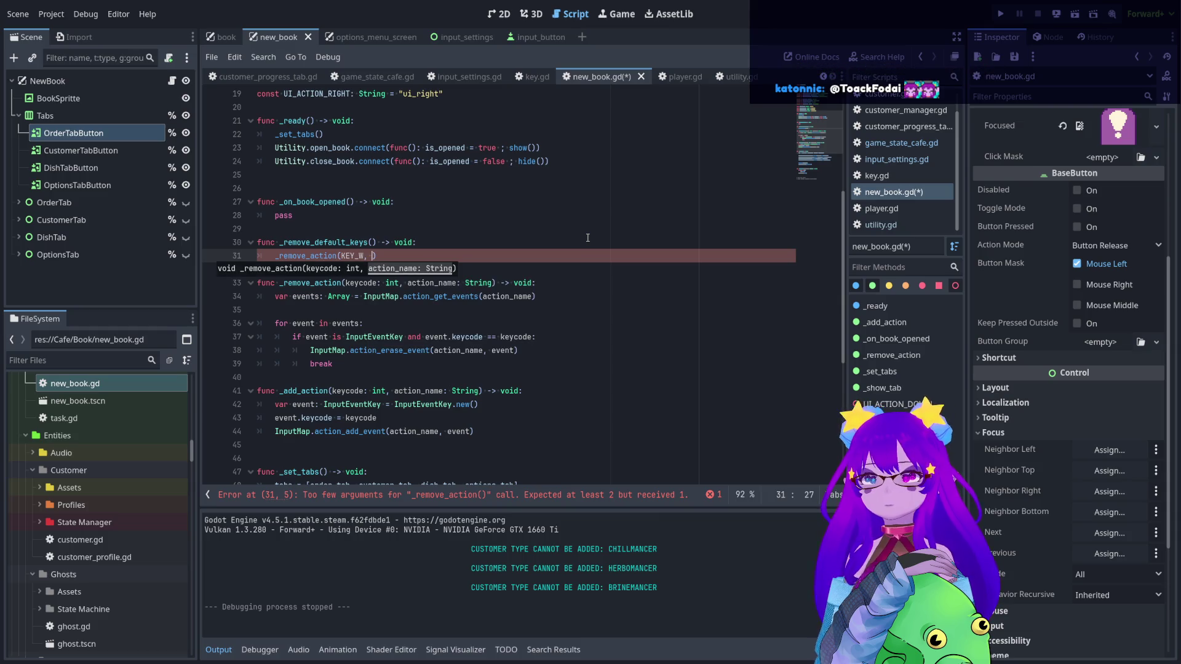
{"action": "type", "text": "\""}
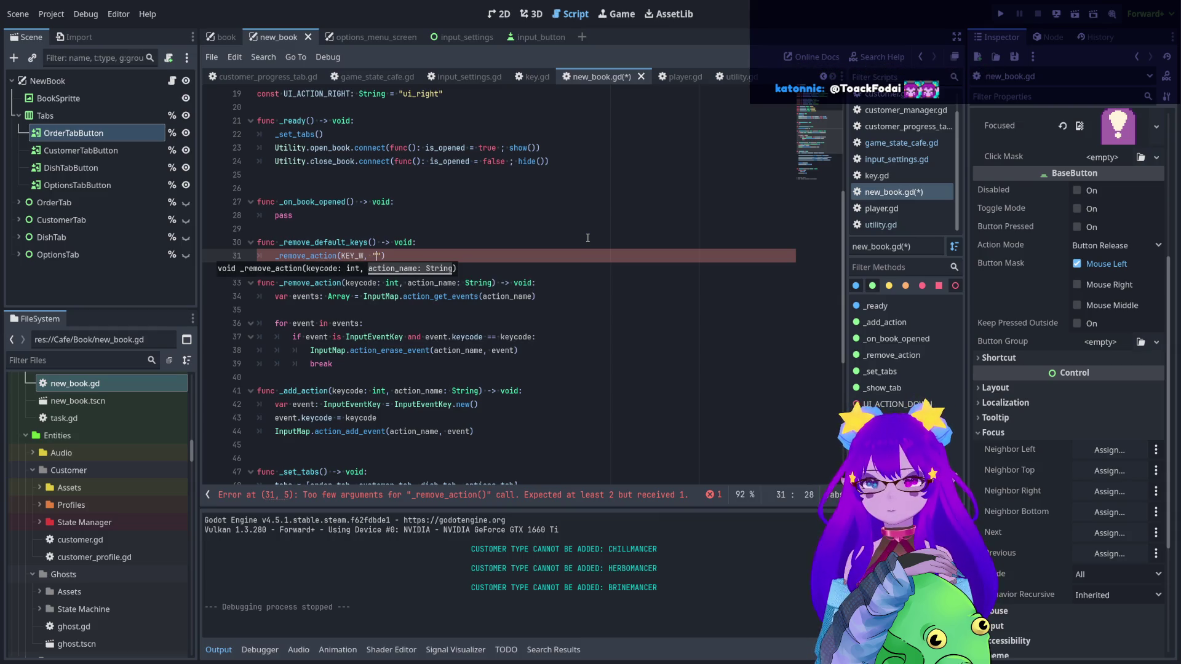
{"action": "type", "text": "up"}
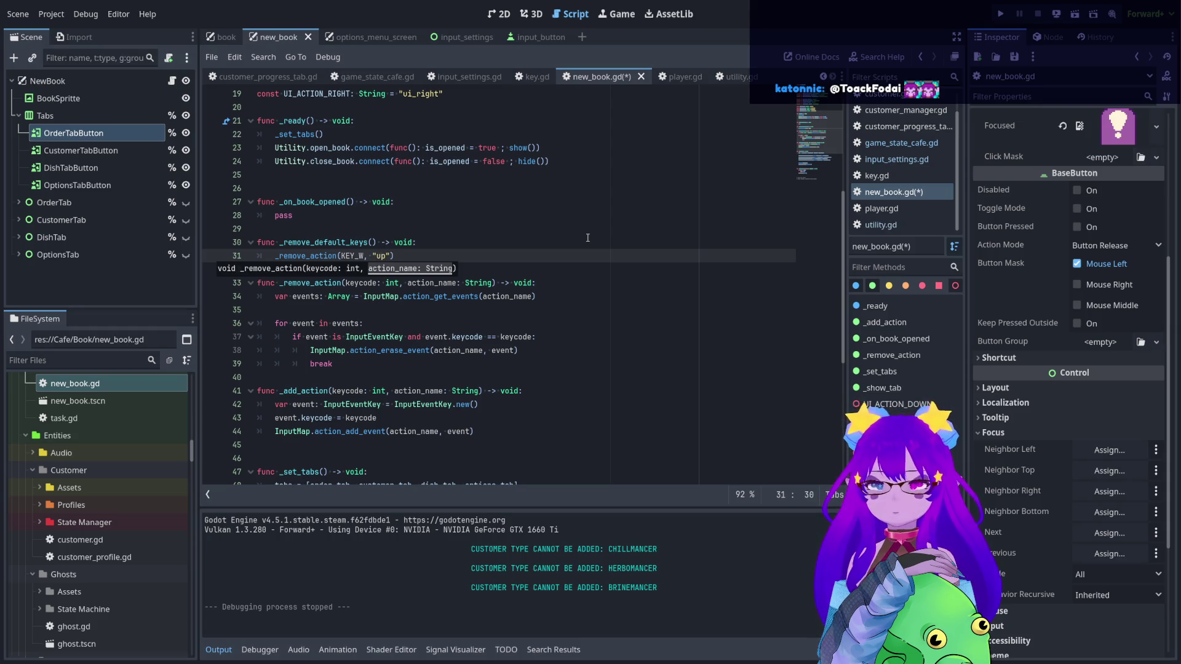
{"action": "key", "text": "BackSpace"}
{"action": "key", "text": "BackSpace"}
{"action": "key", "text": "BackSpace"}
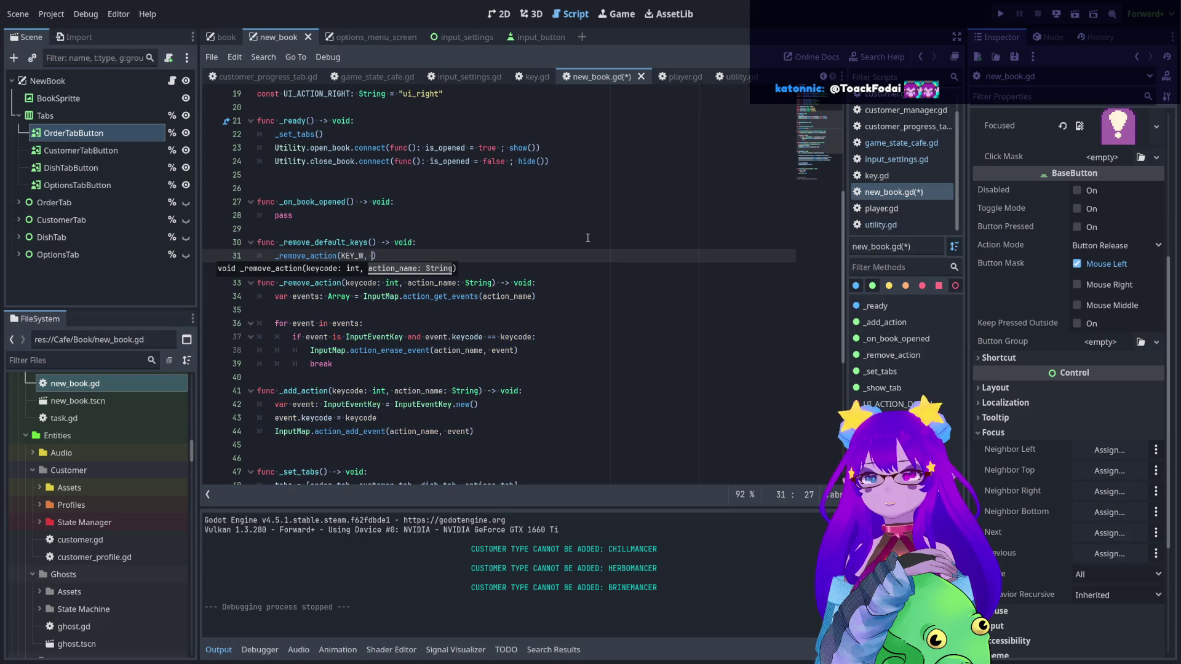
{"action": "type", "text": "UI"}
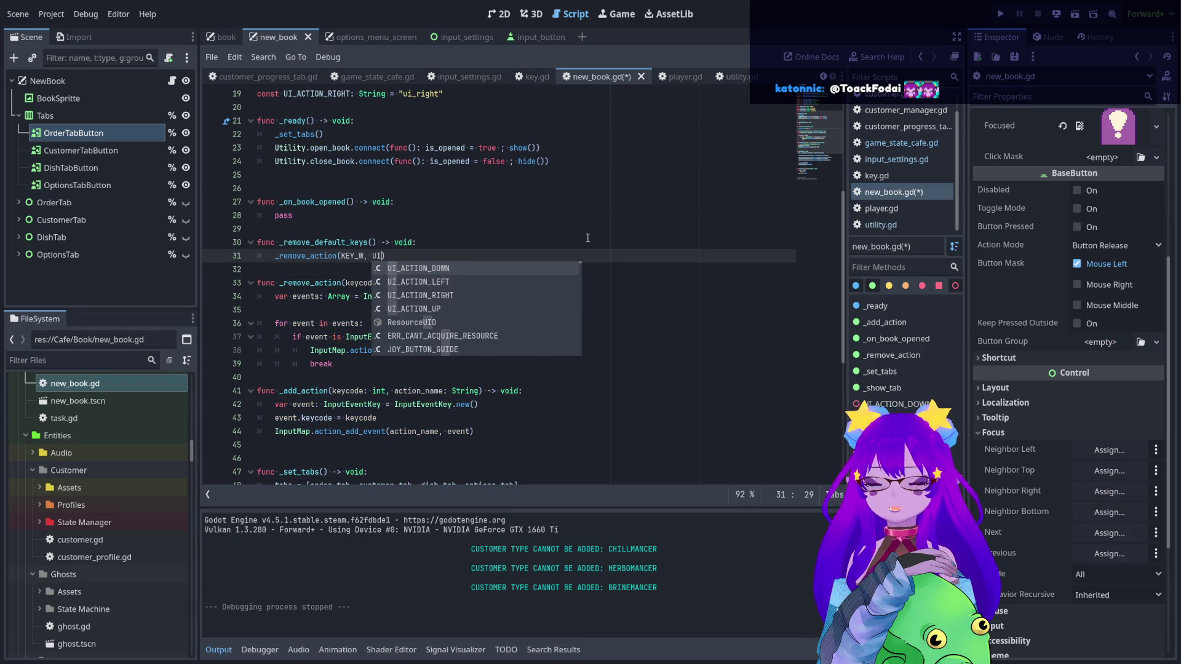
{"action": "key", "text": "Down"}
{"action": "key", "text": "Down"}
{"action": "key", "text": "Down"}
{"action": "key", "text": "Return"}
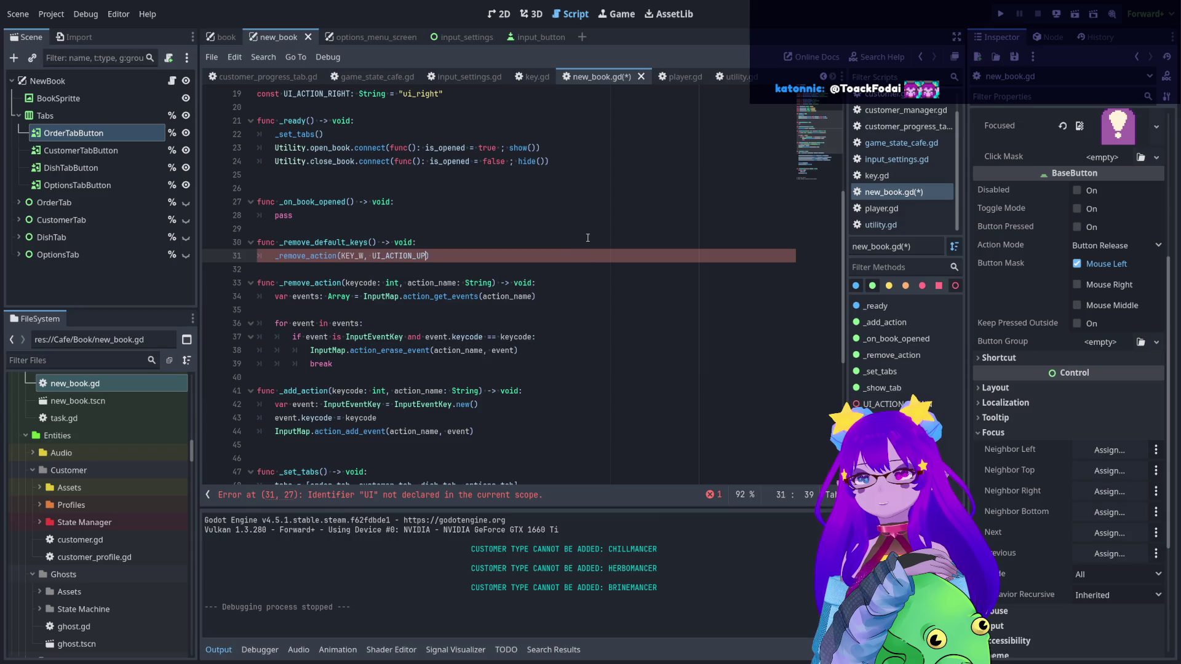
{"action": "key", "text": "ctrl+shift+d"}
{"action": "key", "text": "ctrl+shift+d"}
{"action": "key", "text": "ctrl+shift+d"}
{"action": "scroll", "coordinate": [443, 260], "scroll_direction": "up", "scroll_amount": 1}
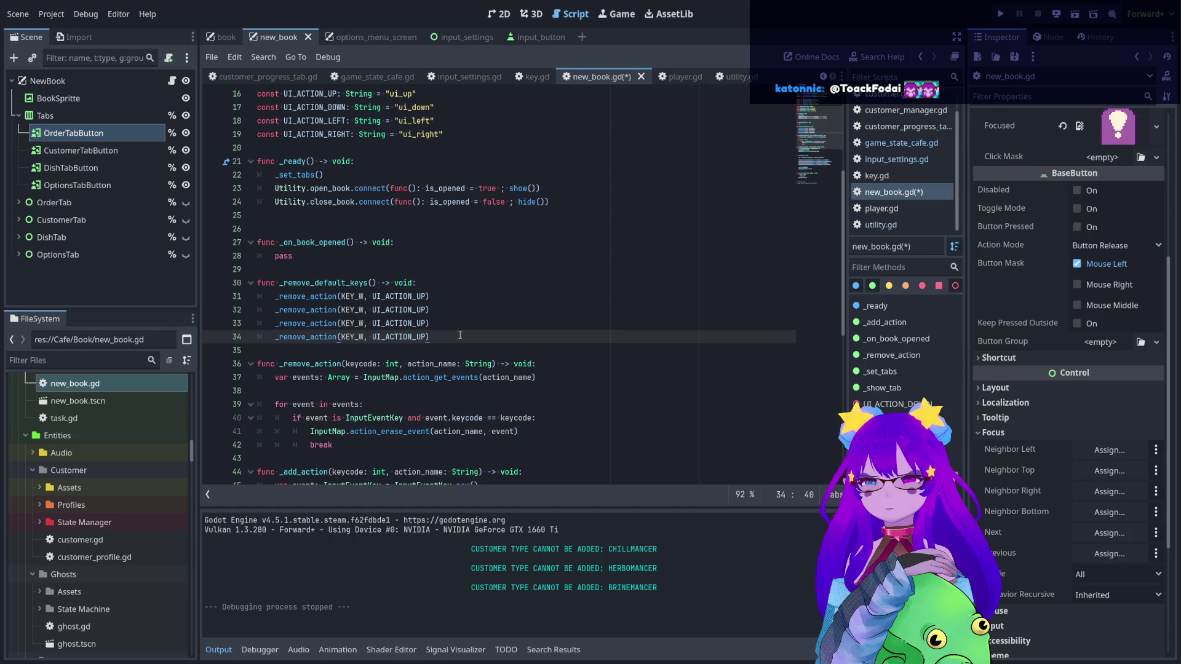
- Change the key names on the three copied lines to KEY_S, KEY_A and KEY_D
{"action": "mouse_move", "coordinate": [458, 333]}
{"action": "left_mouse_down"}
{"action": "mouse_move", "coordinate": [246, 310]}
{"action": "mouse_move", "coordinate": [241, 297]}
{"action": "left_mouse_up"}
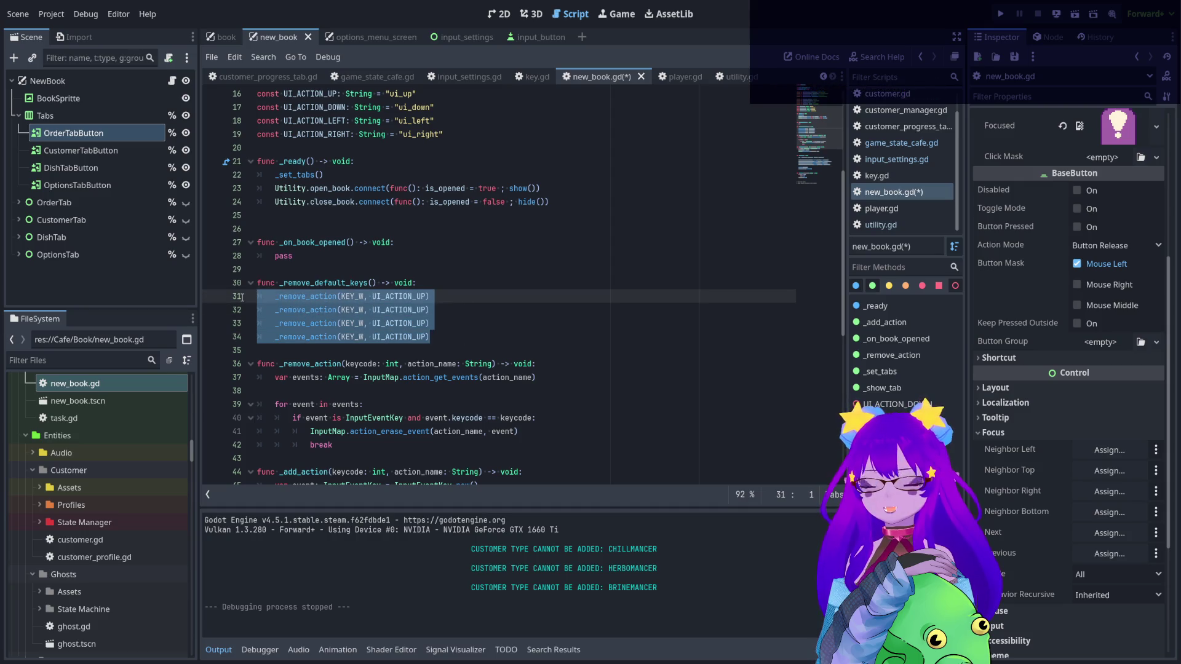
{"action": "left_click", "coordinate": [363, 309]}
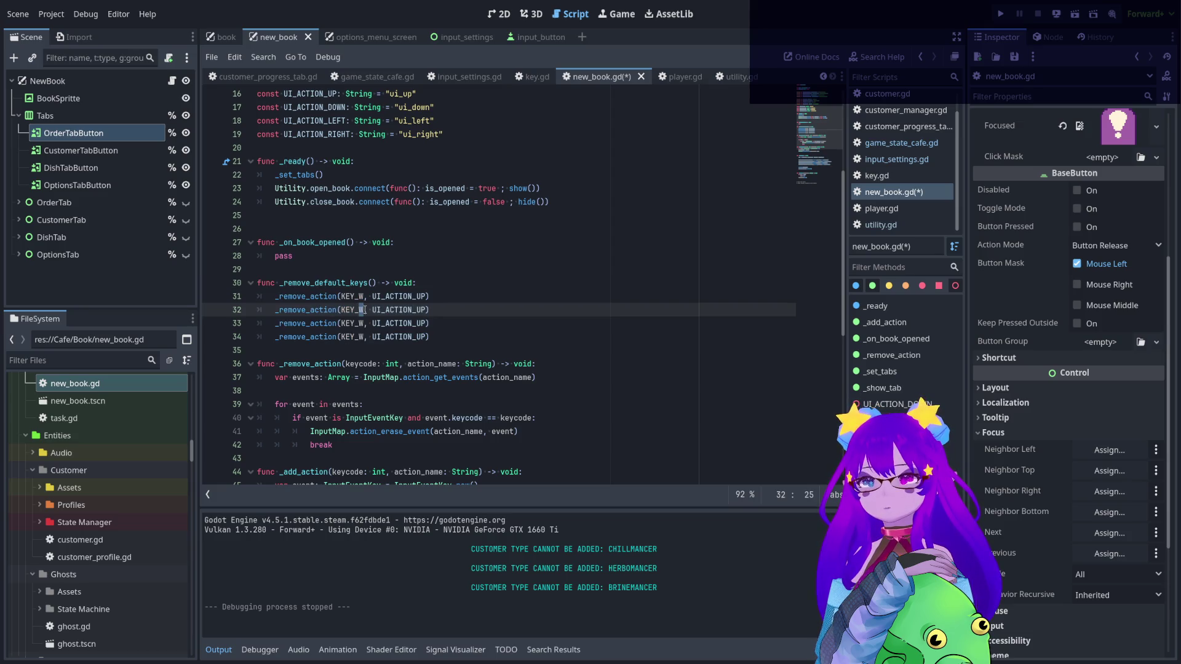
{"action": "key", "text": "BackSpace"}
{"action": "type", "text": "D"}
{"action": "left_click", "coordinate": [366, 324]}
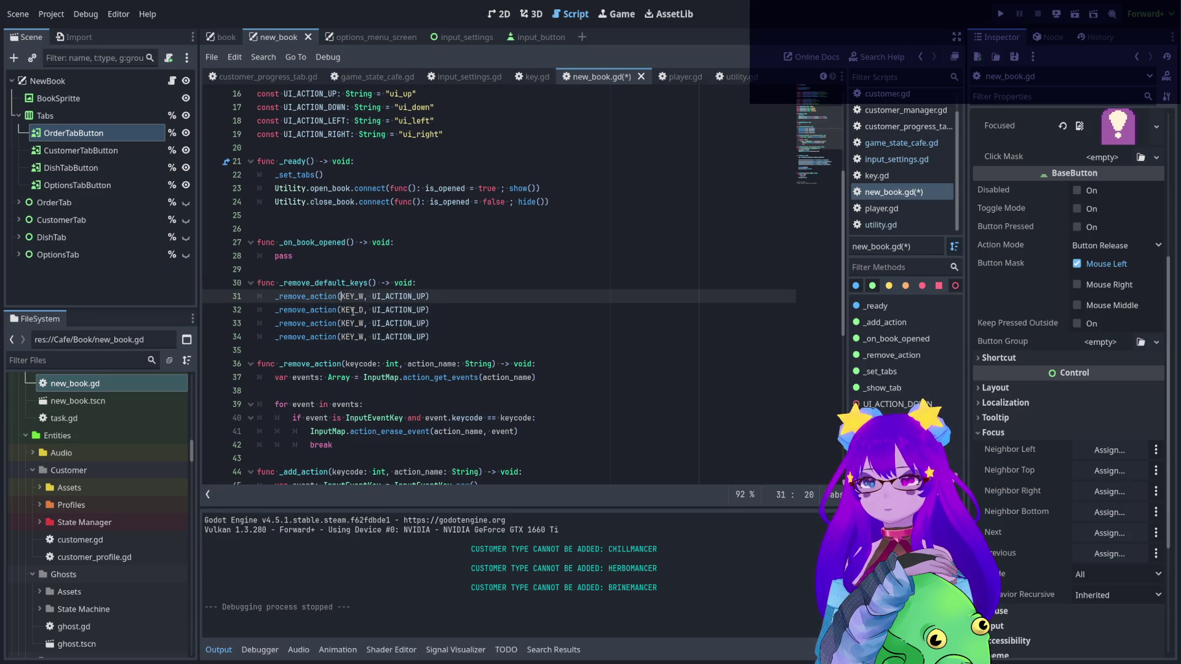
{"action": "key", "text": "BackSpace"}
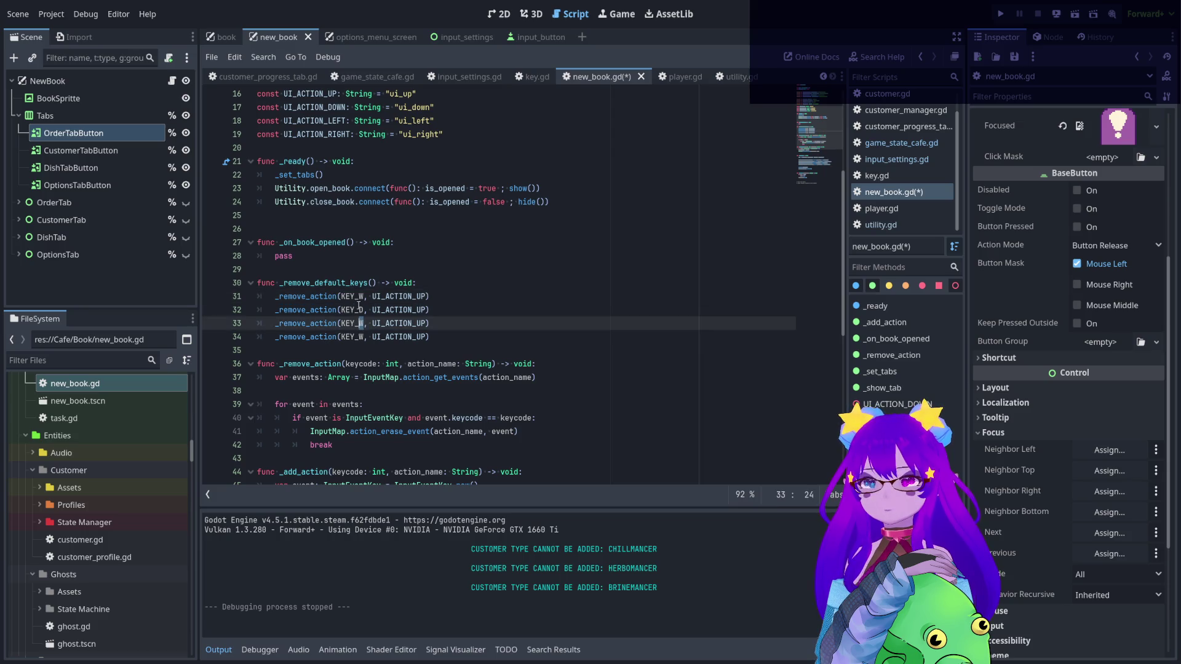
{"action": "left_click", "coordinate": [363, 309]}
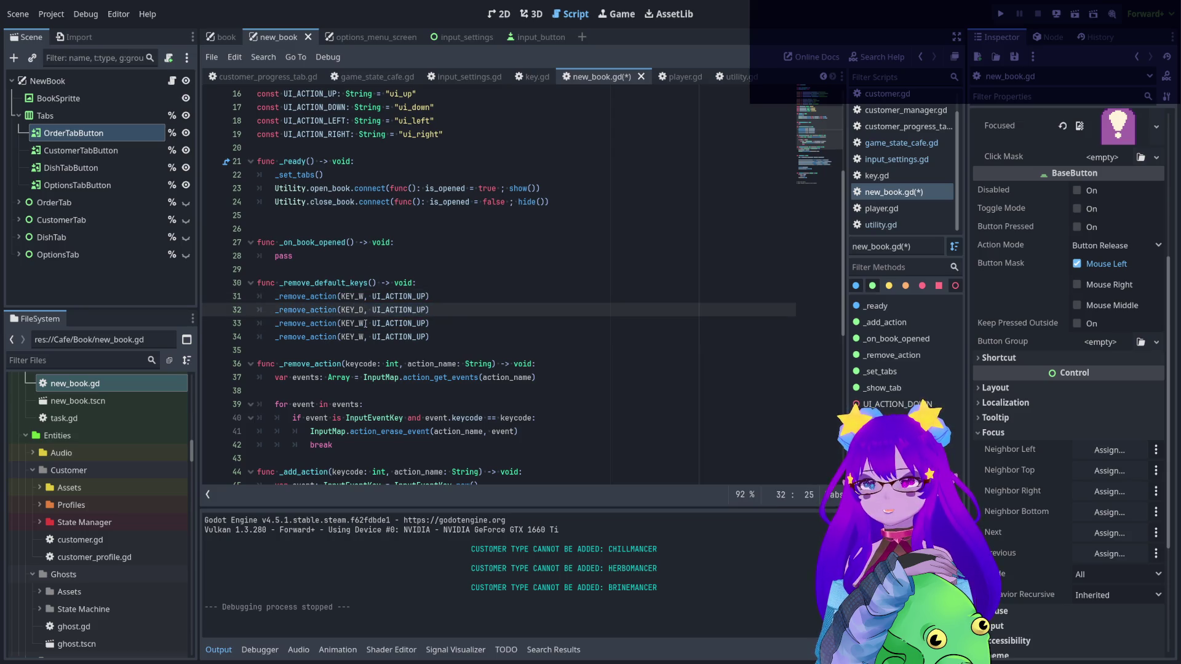
{"action": "key", "text": "BackSpace"}
{"action": "type", "text": "S"}
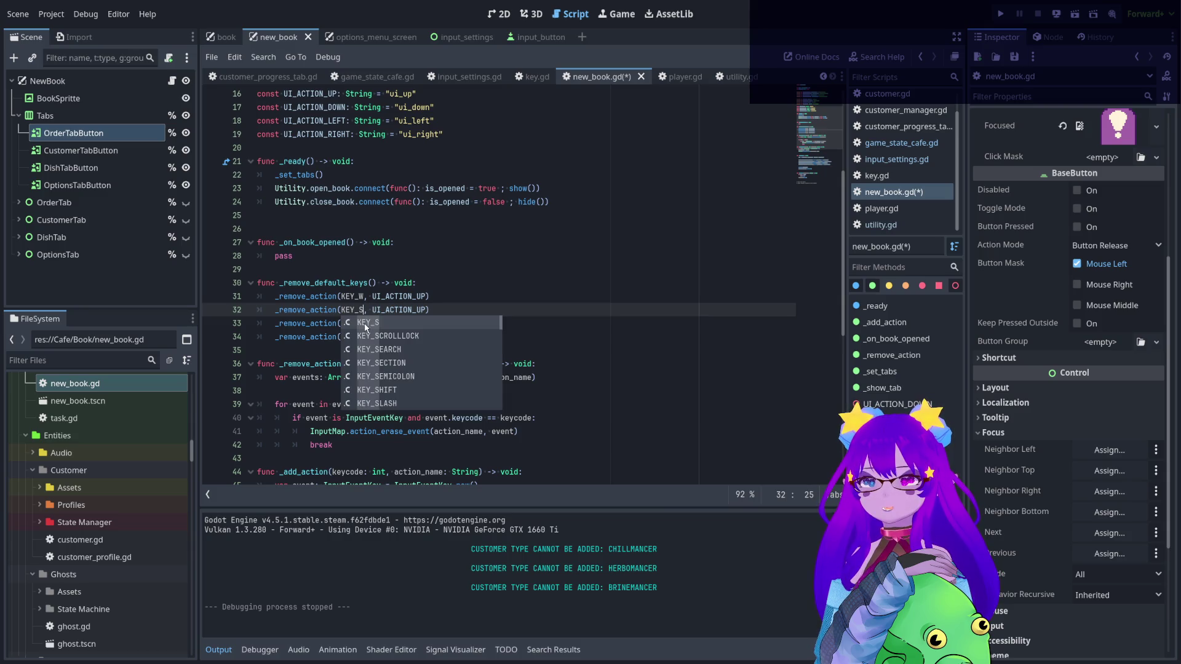
{"action": "key", "text": "Escape"}
{"action": "left_click", "coordinate": [367, 323]}
{"action": "left_click", "coordinate": [389, 297]}
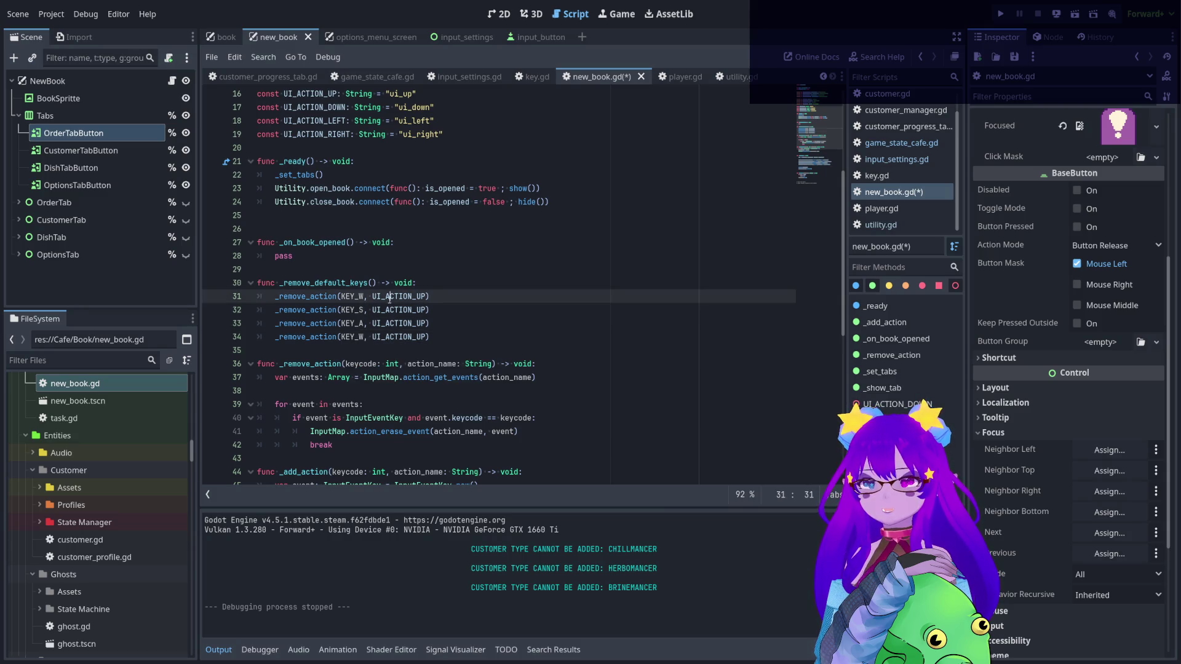
{"action": "left_click", "coordinate": [365, 336]}
{"action": "key", "text": "BackSpace"}
{"action": "type", "text": "D"}
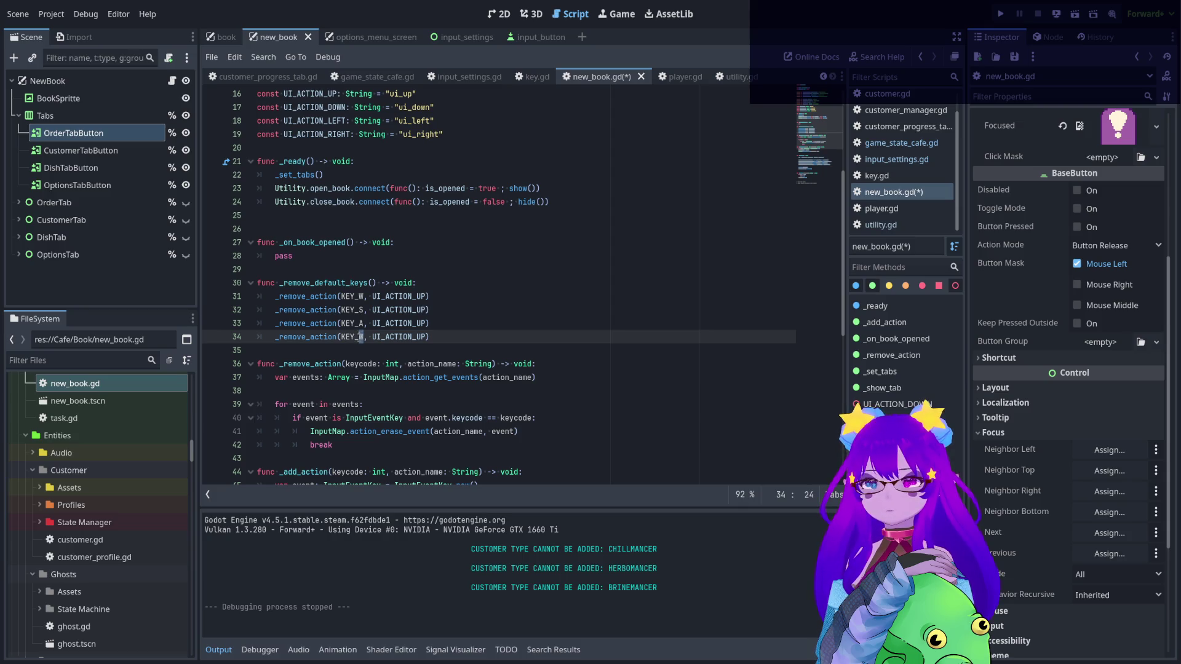
- Point the S, A, D calls at UI_ACTION_DOWN, UI_ACTION_LEFT and UI_ACTION_RIGHT, then save new_book.gd
{"action": "double_click", "coordinate": [297, 106]}
{"action": "key", "text": "ctrl+c"}
{"action": "scroll", "coordinate": [397, 310], "scroll_direction": "up", "scroll_amount": 3}
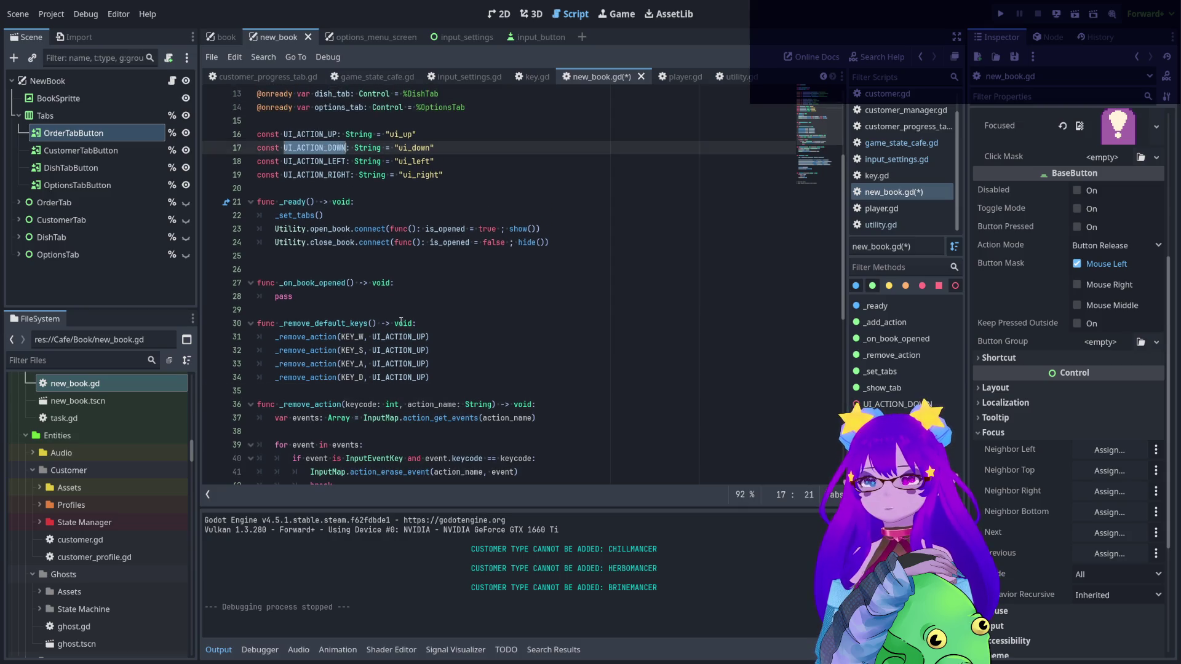
{"action": "double_click", "coordinate": [415, 349]}
{"action": "key", "text": "ctrl+v"}
{"action": "double_click", "coordinate": [312, 161]}
{"action": "key", "text": "ctrl+c"}
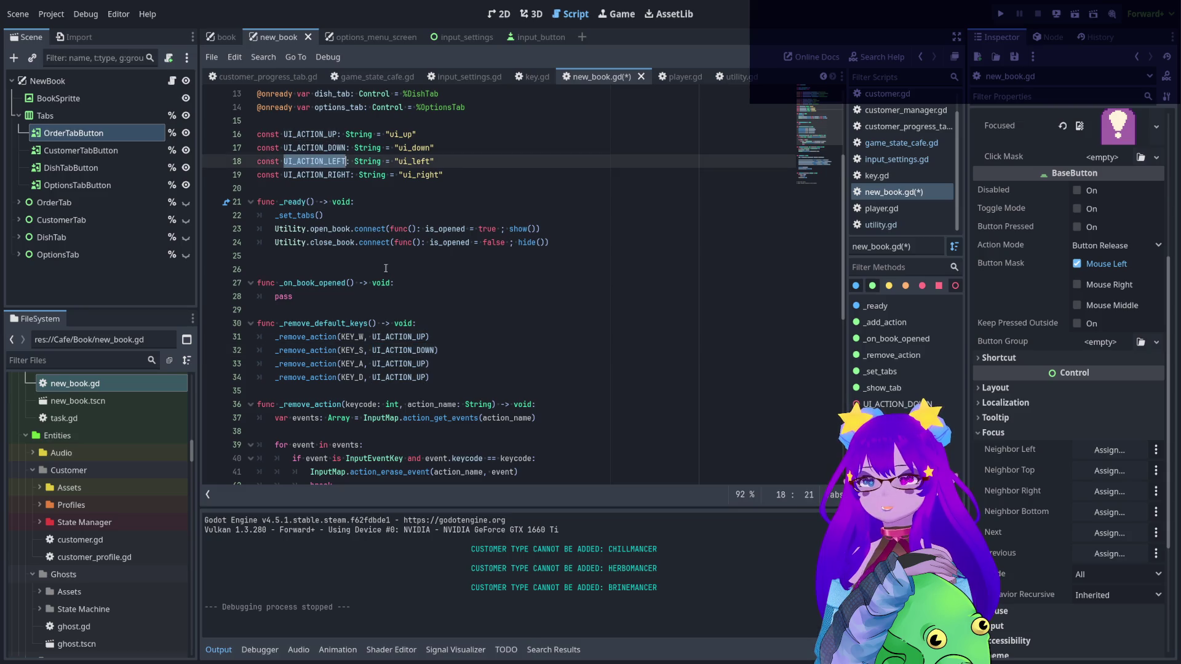
{"action": "double_click", "coordinate": [399, 363]}
{"action": "key", "text": "ctrl+v"}
{"action": "double_click", "coordinate": [322, 174]}
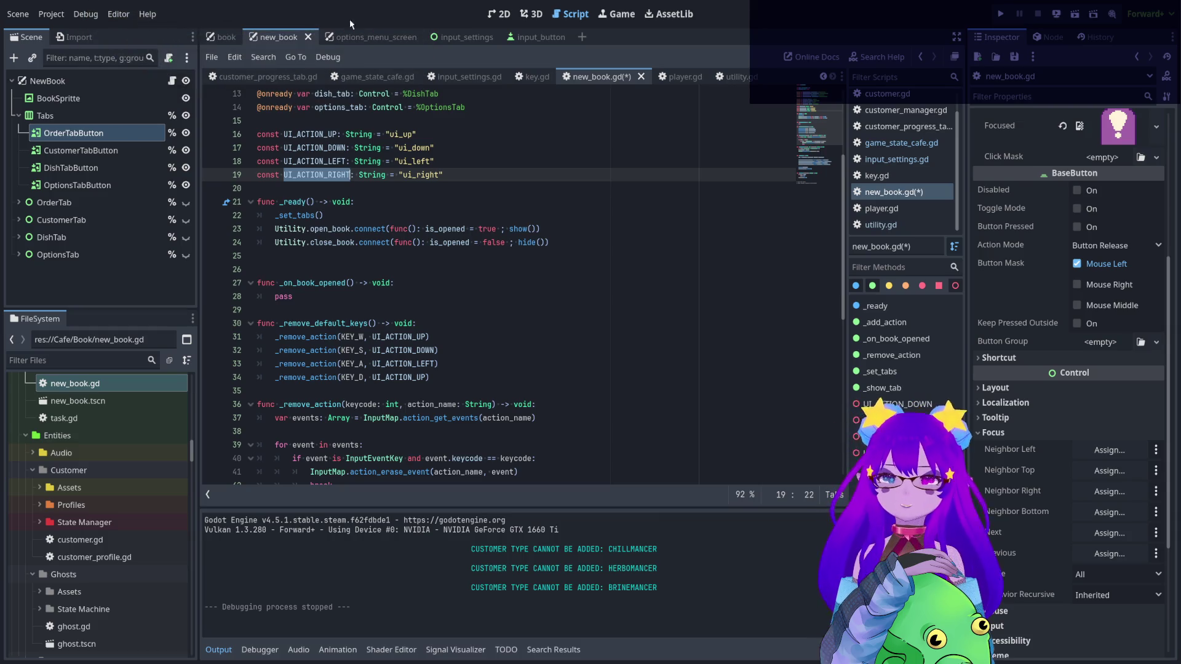
{"action": "double_click", "coordinate": [399, 376]}
{"action": "key", "text": "ctrl+v"}
{"action": "key", "text": "ctrl+s"}
{"action": "scroll", "coordinate": [421, 224], "scroll_direction": "down", "scroll_amount": 2}
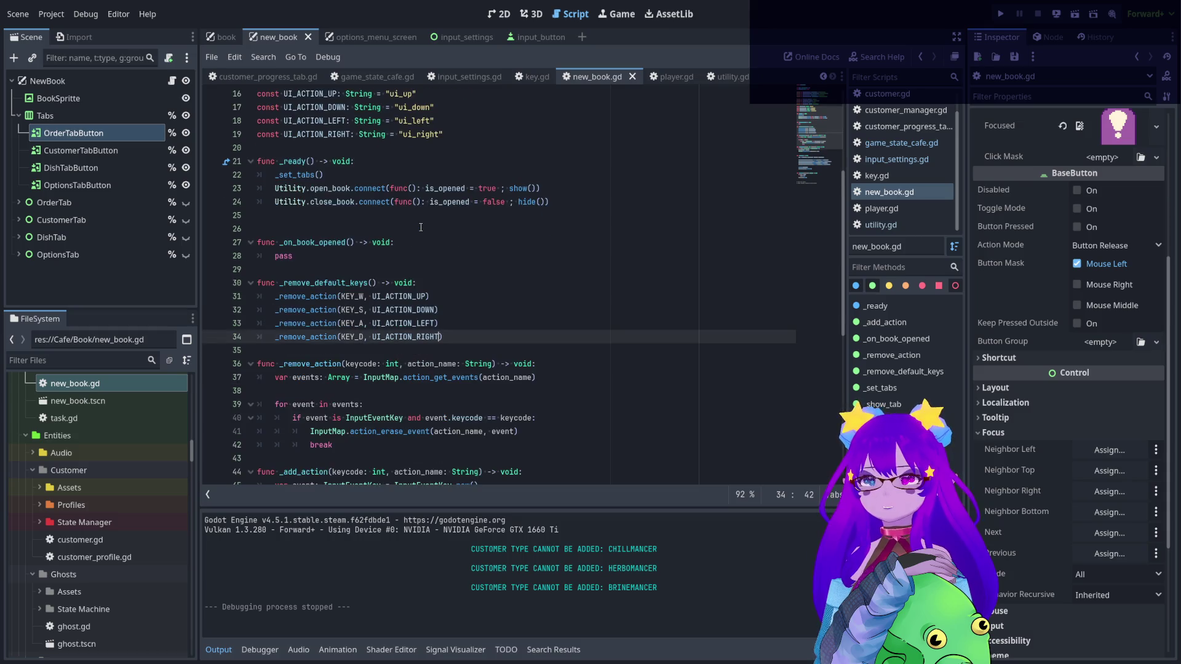
- Add blank lines below the removal calls and begin an _add_action call on line 36
{"action": "key", "text": "Return"}
{"action": "key", "text": "Return"}
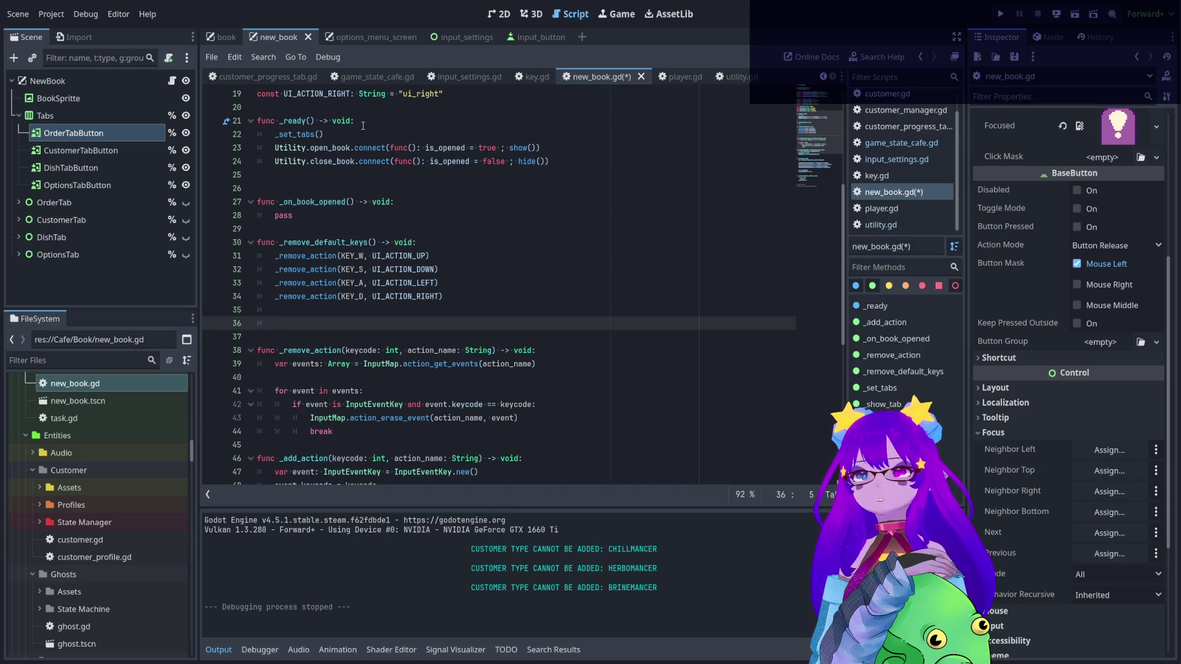
{"action": "double_click", "coordinate": [302, 458]}
{"action": "left_click", "coordinate": [303, 335]}
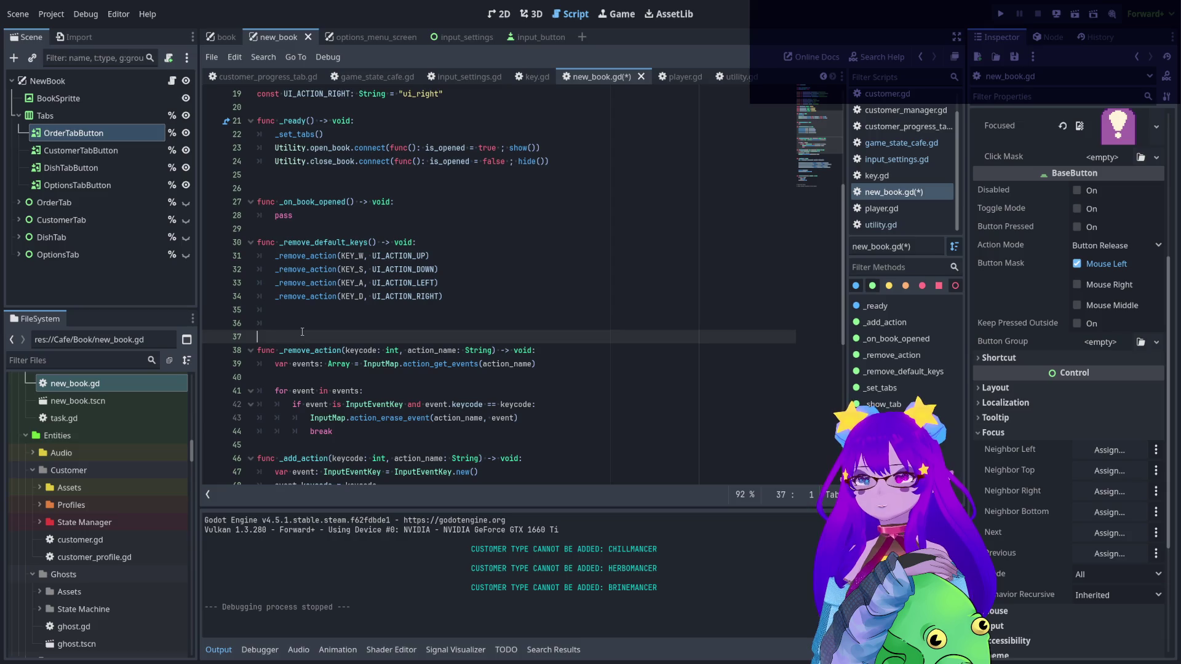
{"action": "left_click", "coordinate": [303, 320]}
{"action": "key", "text": "ctrl+v"}
{"action": "type", "text": "("}
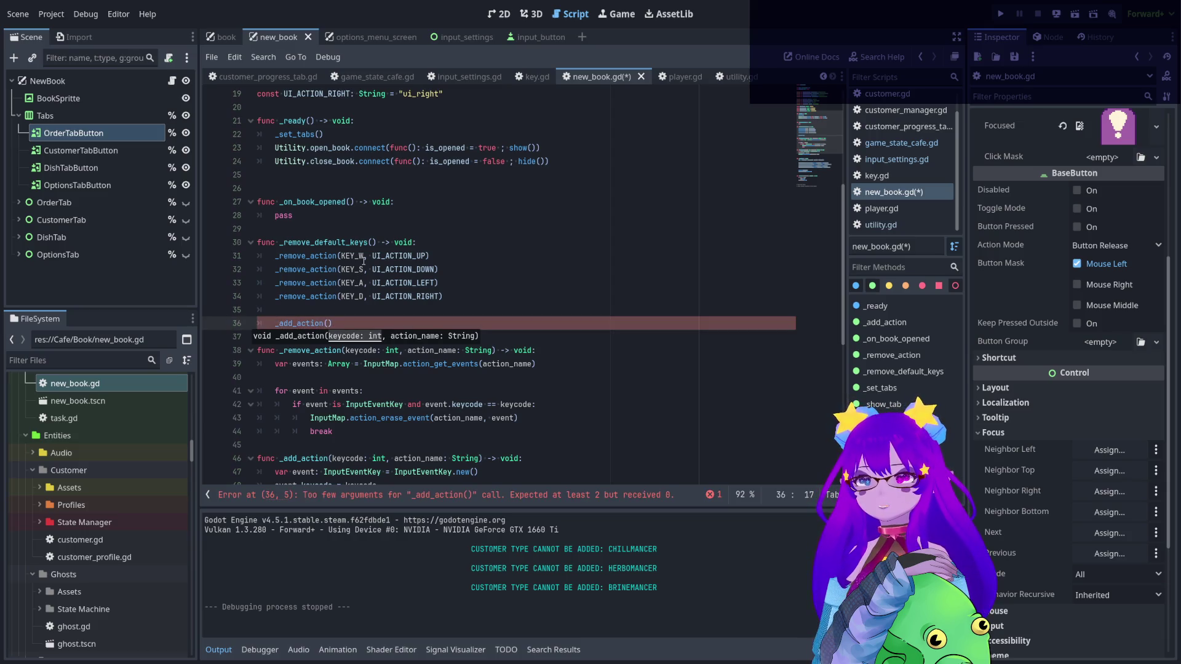
- Copy the four W, S, A, D _remove_action lines and paste them over line 36
{"action": "double_click", "coordinate": [362, 256]}
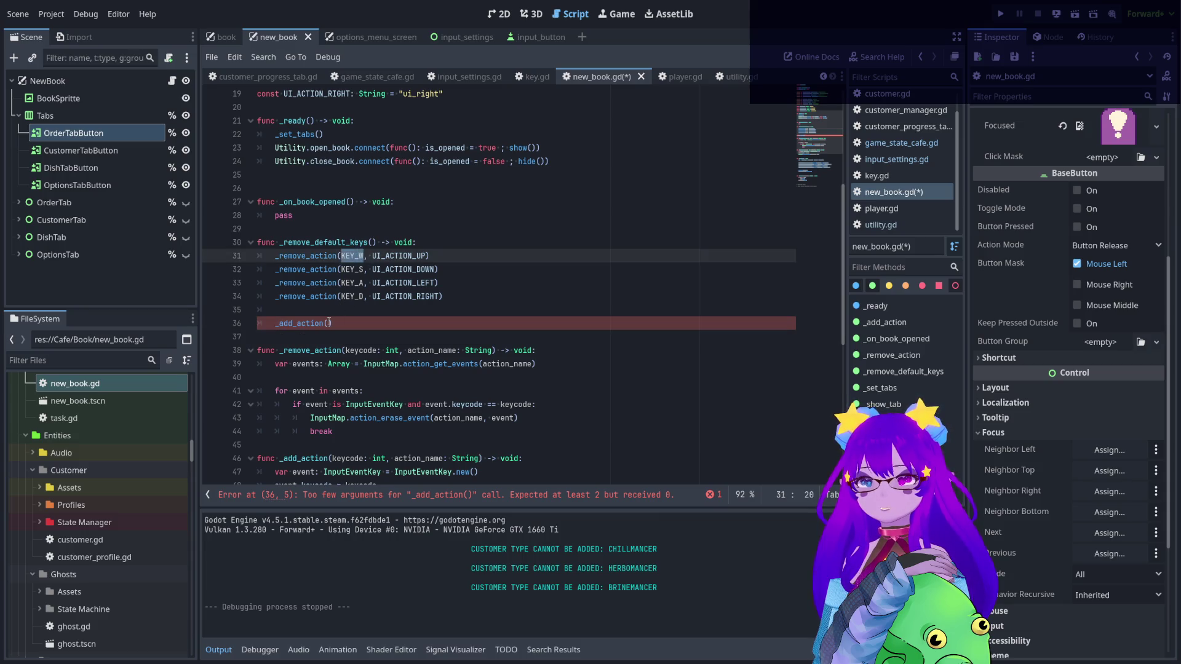
{"action": "mouse_move", "coordinate": [489, 294]}
{"action": "left_mouse_down"}
{"action": "mouse_move", "coordinate": [431, 297]}
{"action": "mouse_move", "coordinate": [276, 256]}
{"action": "mouse_move", "coordinate": [258, 269]}
{"action": "mouse_move", "coordinate": [276, 271]}
{"action": "mouse_move", "coordinate": [258, 271]}
{"action": "mouse_move", "coordinate": [227, 255]}
{"action": "left_mouse_up"}
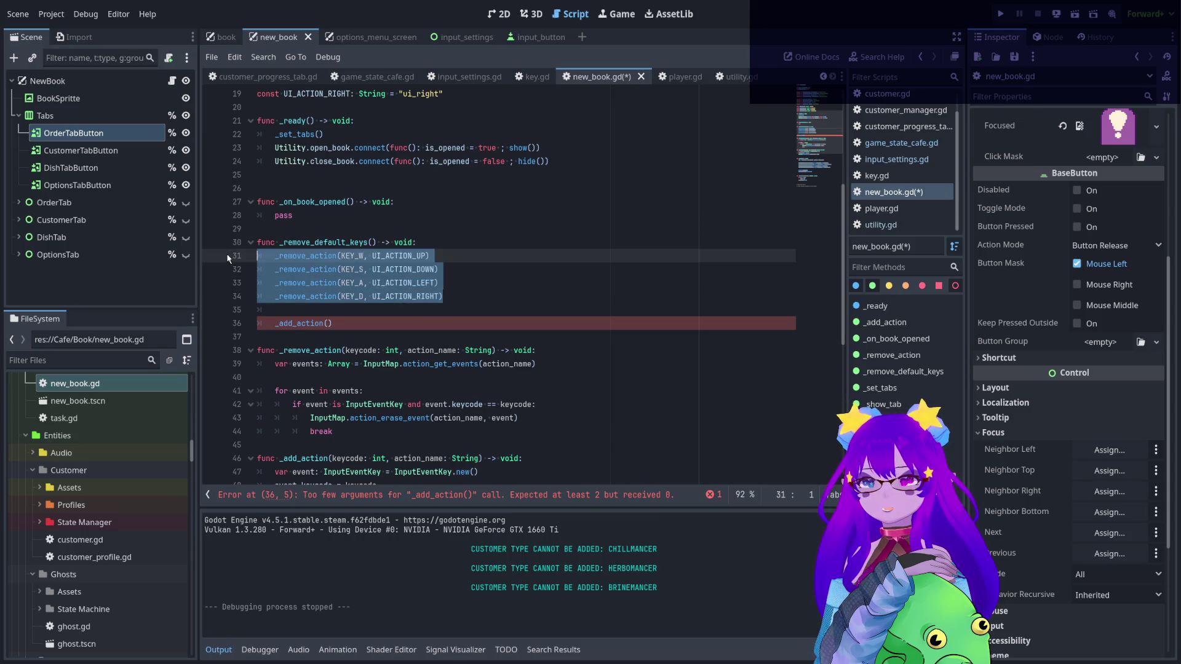
{"action": "key", "text": "ctrl+c"}
{"action": "left_click_drag", "start_coordinate": [336, 324], "coordinate": [251, 326]}
{"action": "key", "text": "ctrl+v"}
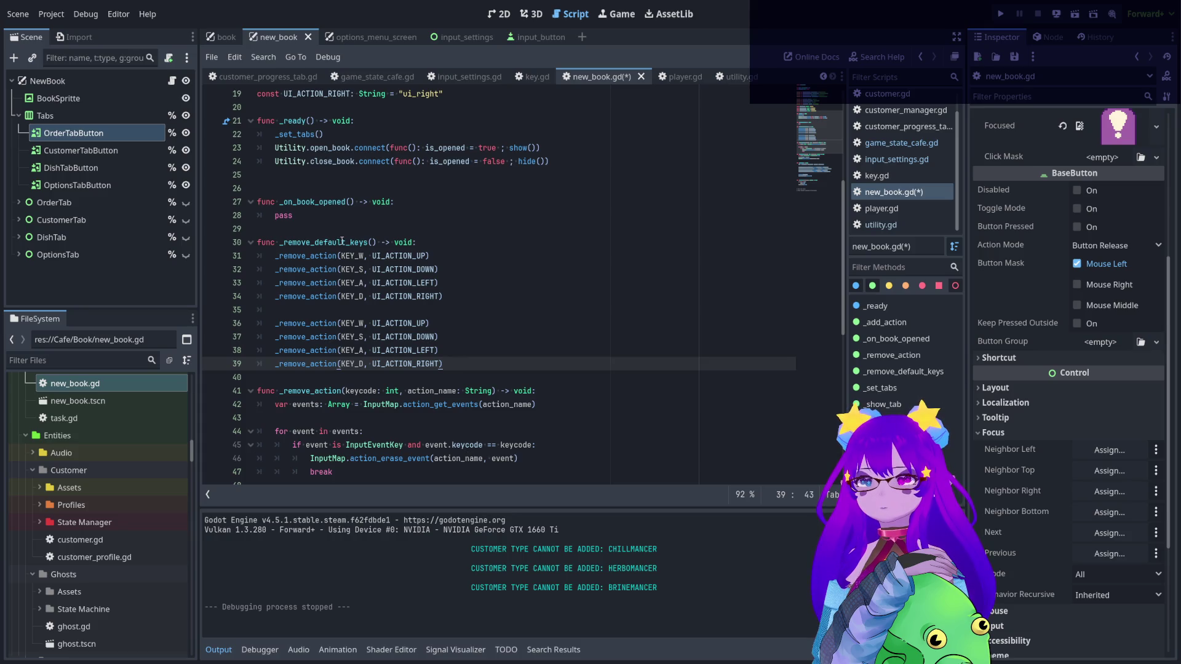
{"action": "left_click_drag", "start_coordinate": [367, 242], "coordinate": [284, 242]}
- Rename the key-removal function to _idk
{"action": "type", "text": "idk"}
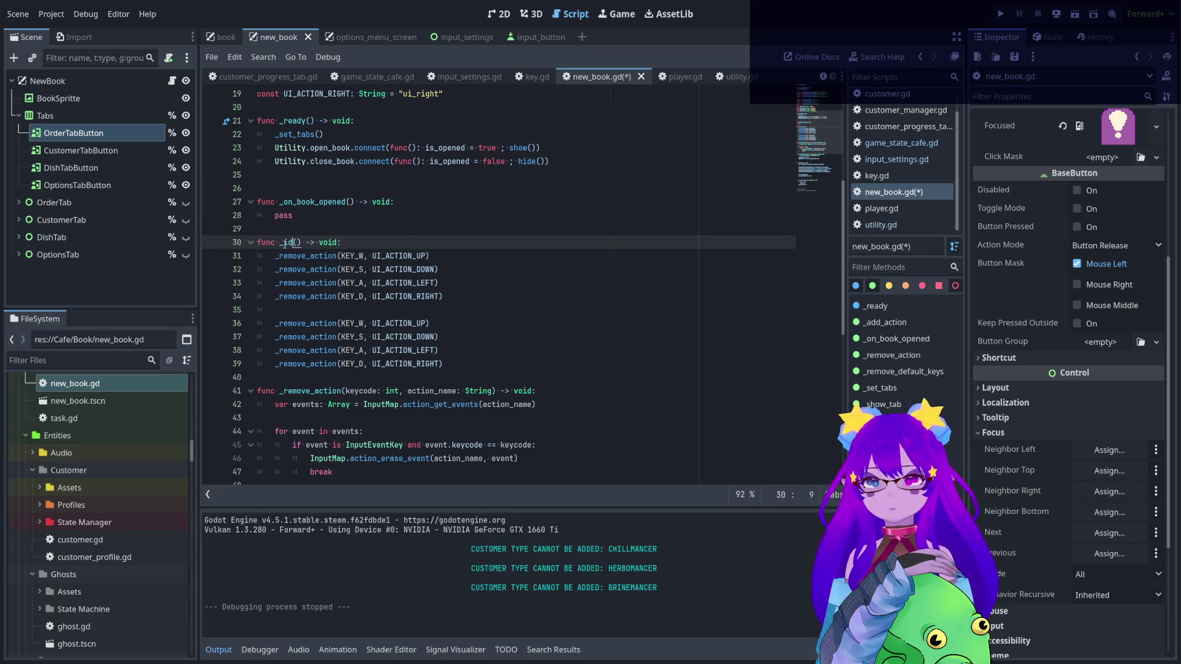
{"action": "left_click", "coordinate": [314, 161]}
{"action": "scroll", "coordinate": [332, 203], "scroll_direction": "down", "scroll_amount": 2}
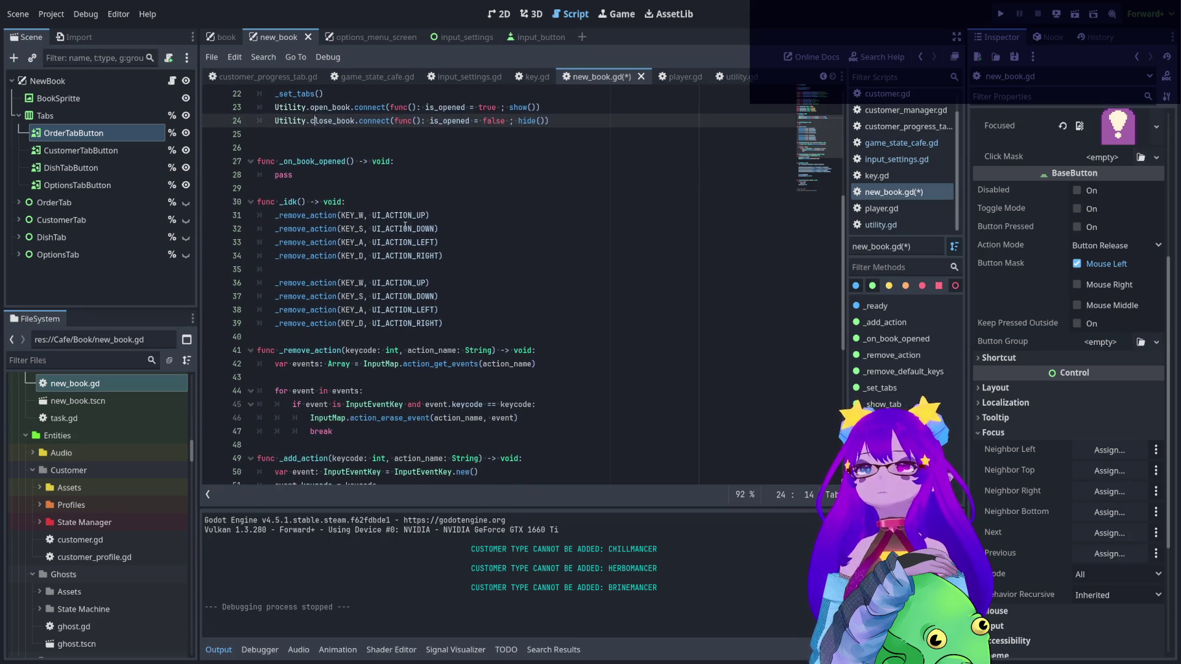
- Replace _remove_action with _add_action on each of lines 36–39
{"action": "double_click", "coordinate": [308, 418]}
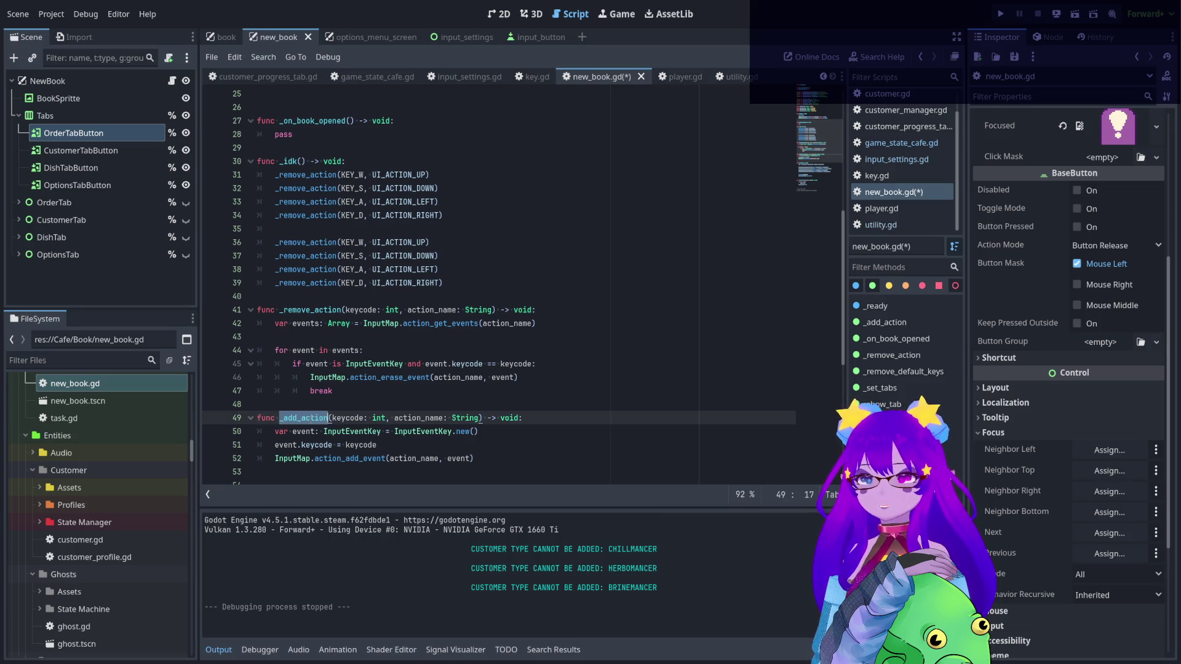
{"action": "key", "text": "ctrl+c"}
{"action": "double_click", "coordinate": [317, 242]}
{"action": "key", "text": "ctrl+v"}
{"action": "double_click", "coordinate": [319, 256]}
{"action": "key", "text": "ctrl+v"}
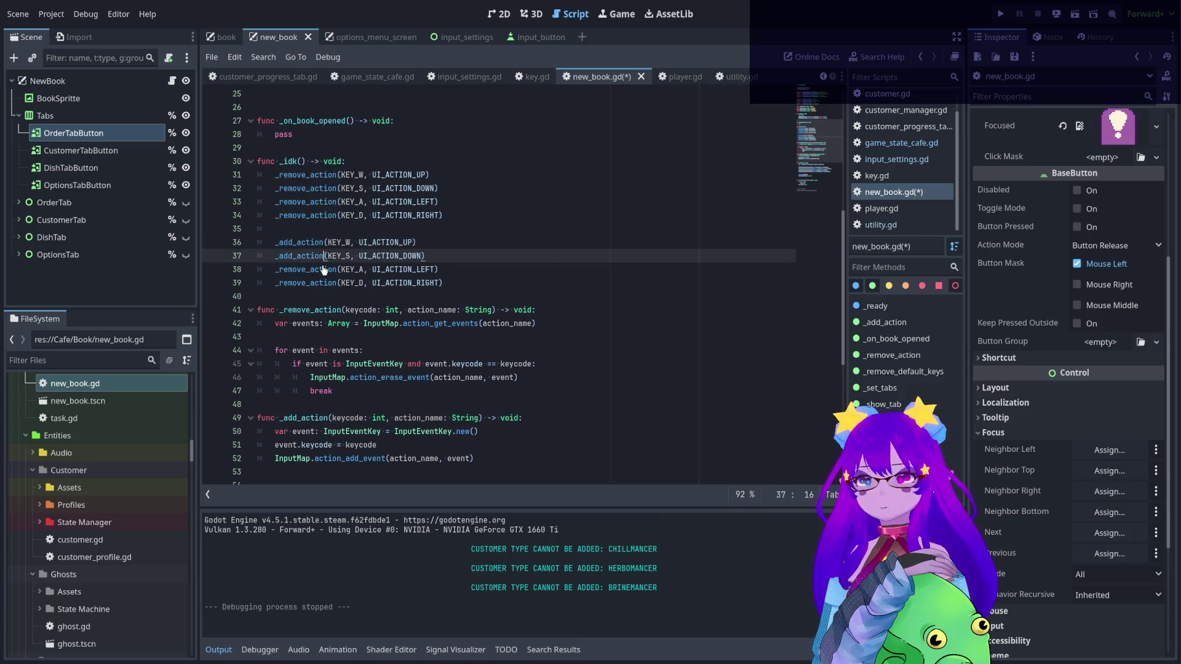
{"action": "double_click", "coordinate": [322, 270]}
{"action": "key", "text": "ctrl+v"}
{"action": "double_click", "coordinate": [320, 283]}
{"action": "key", "text": "ctrl+v"}
- Select the four original _remove_action calls and open input_settings.gd
{"action": "left_click", "coordinate": [501, 202]}
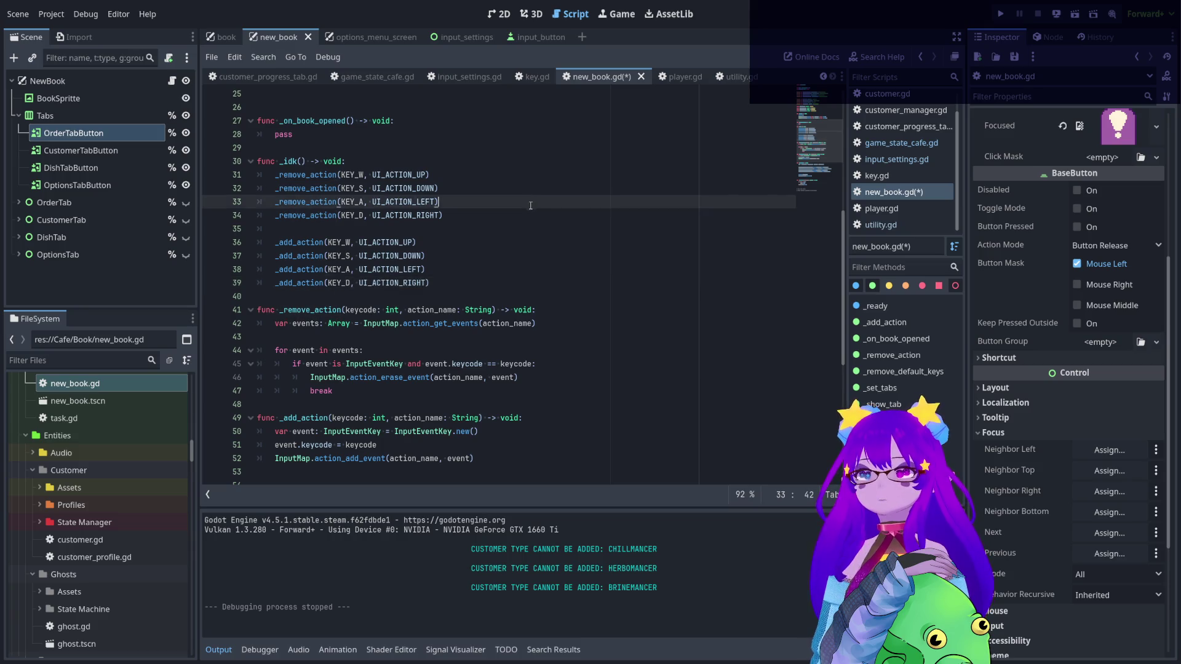
{"action": "scroll", "coordinate": [500, 253], "scroll_direction": "up", "scroll_amount": 2}
{"action": "left_click_drag", "start_coordinate": [444, 296], "coordinate": [250, 252]}
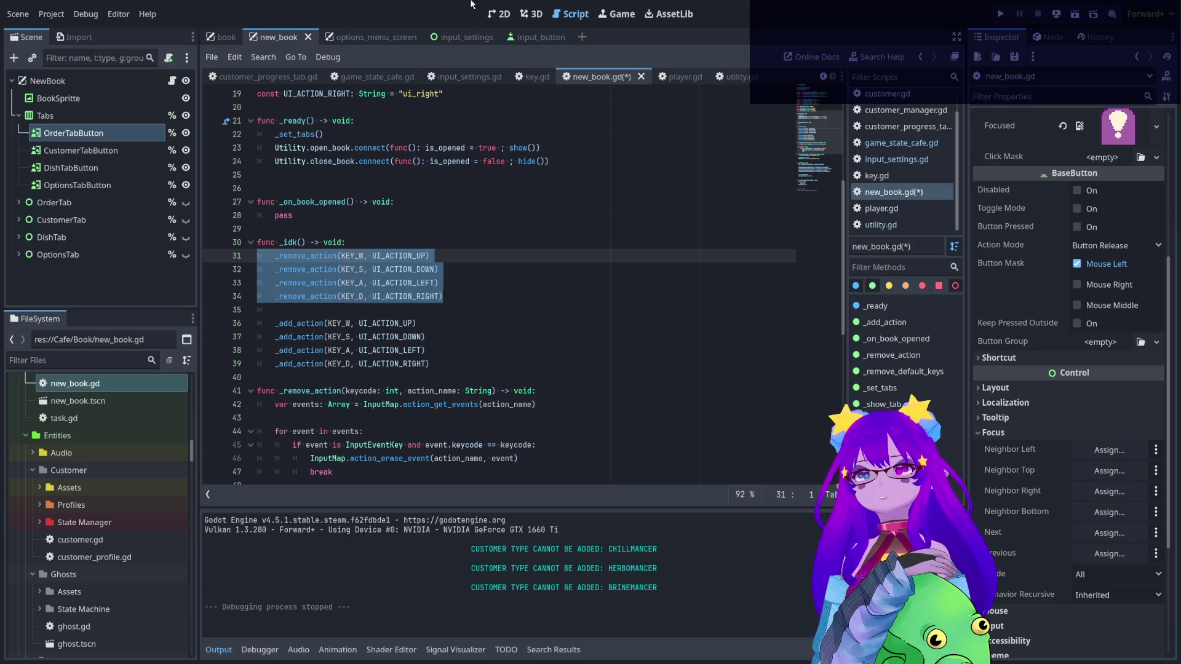
{"action": "left_click", "coordinate": [471, 81]}
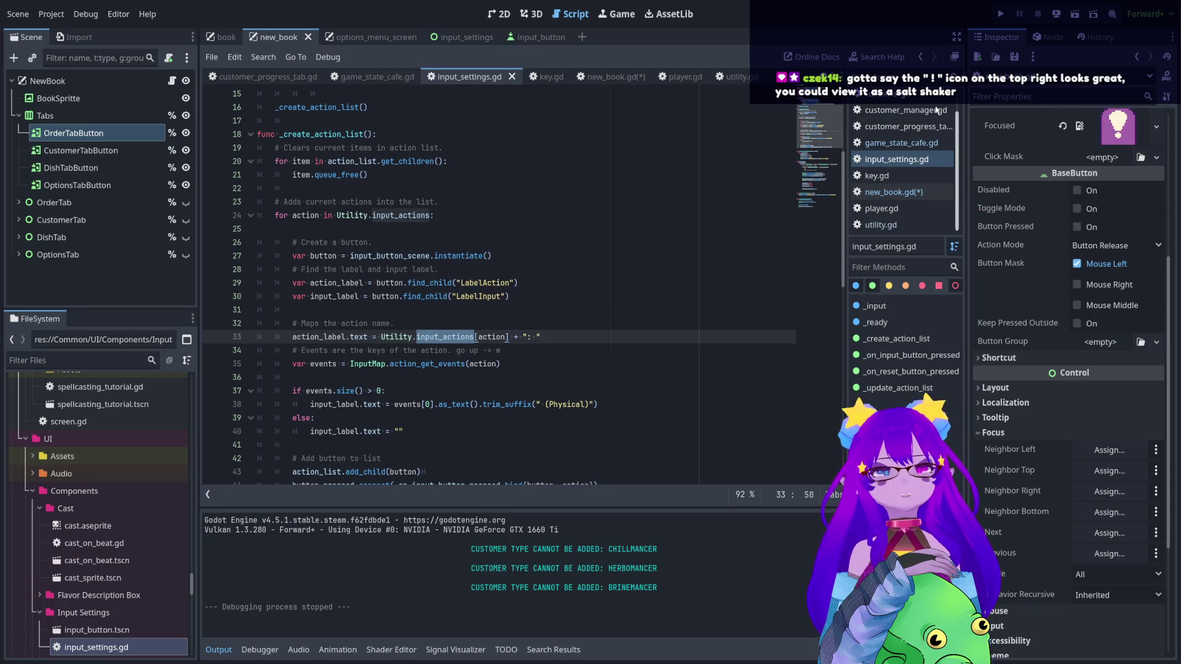
- Look at the options_menu_screen and input_settings scenes, then return to new_book.gd
{"action": "left_click", "coordinate": [415, 41]}
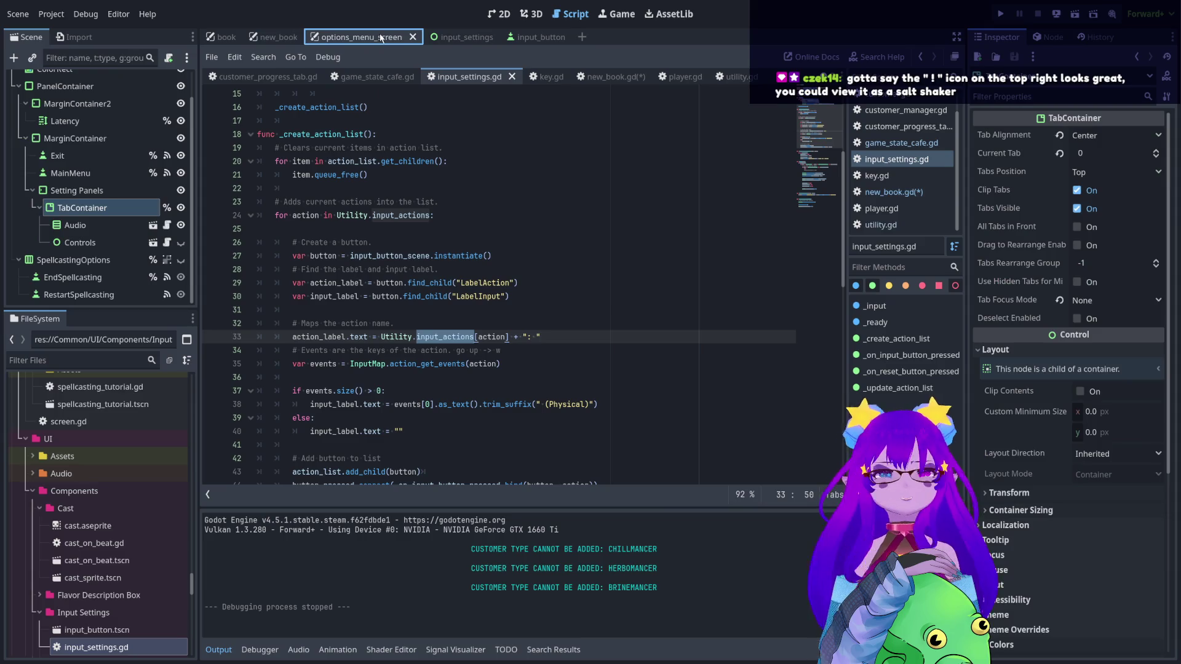
{"action": "left_click", "coordinate": [431, 39]}
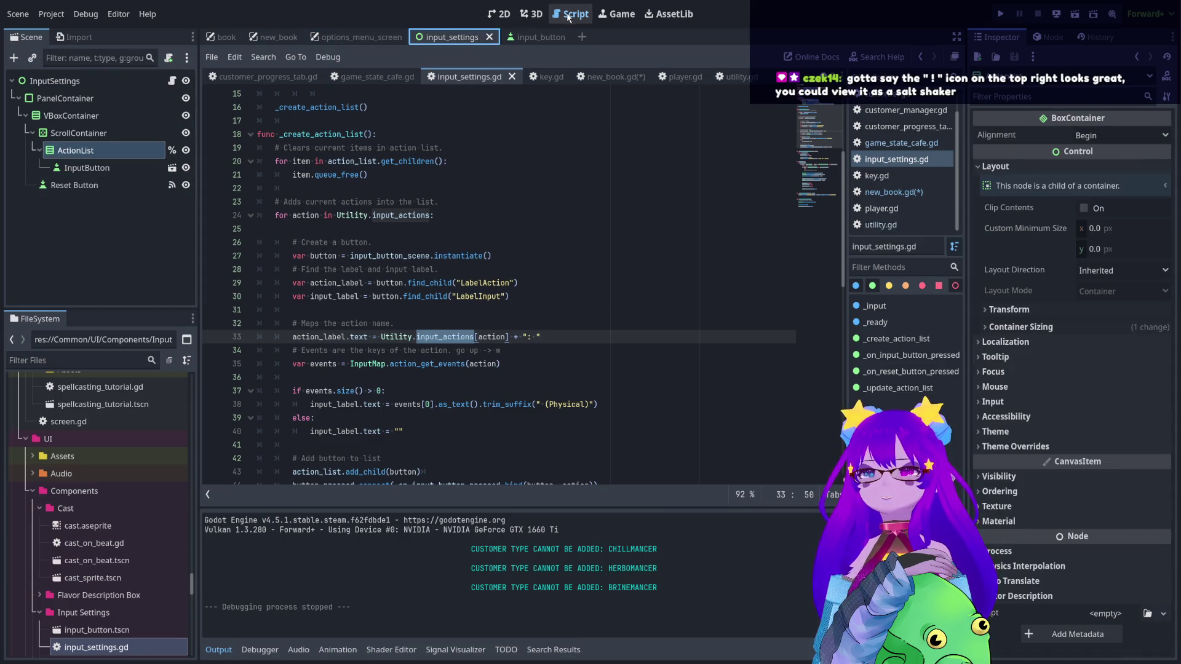
{"action": "left_click", "coordinate": [580, 77]}
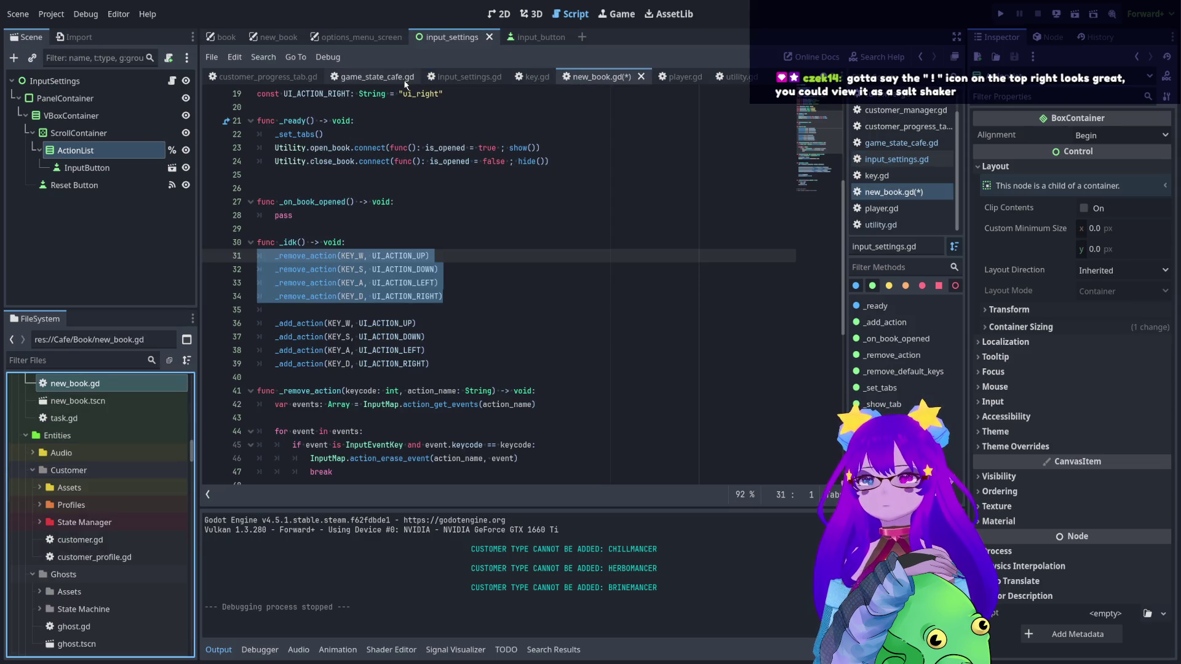
- Review the events lookup line in _remove_action and put the caret below the _add_action calls
{"action": "scroll", "coordinate": [486, 417], "scroll_direction": "down", "scroll_amount": 1}
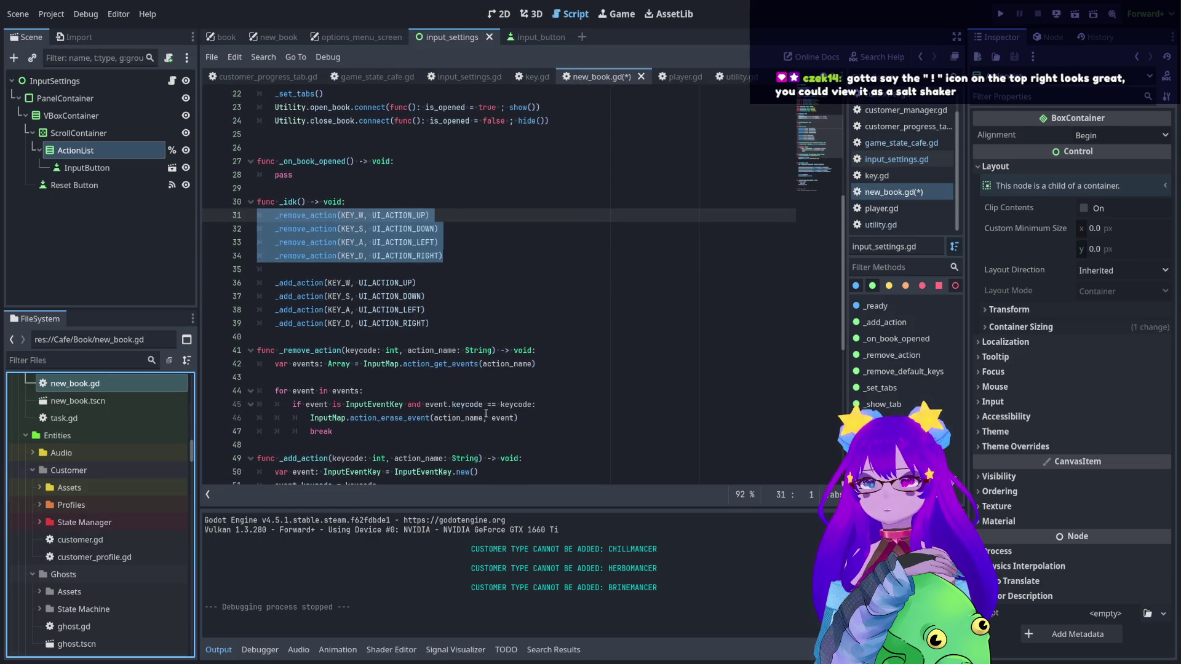
{"action": "left_click", "coordinate": [361, 364]}
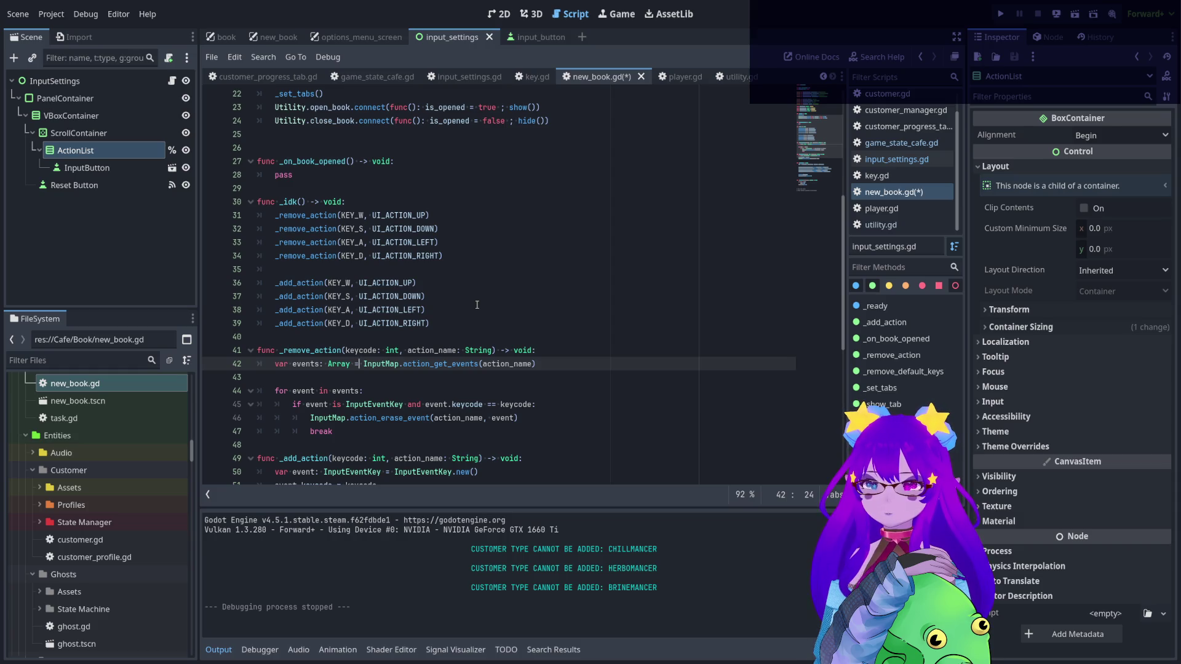
{"action": "left_click_drag", "start_coordinate": [550, 365], "coordinate": [276, 364]}
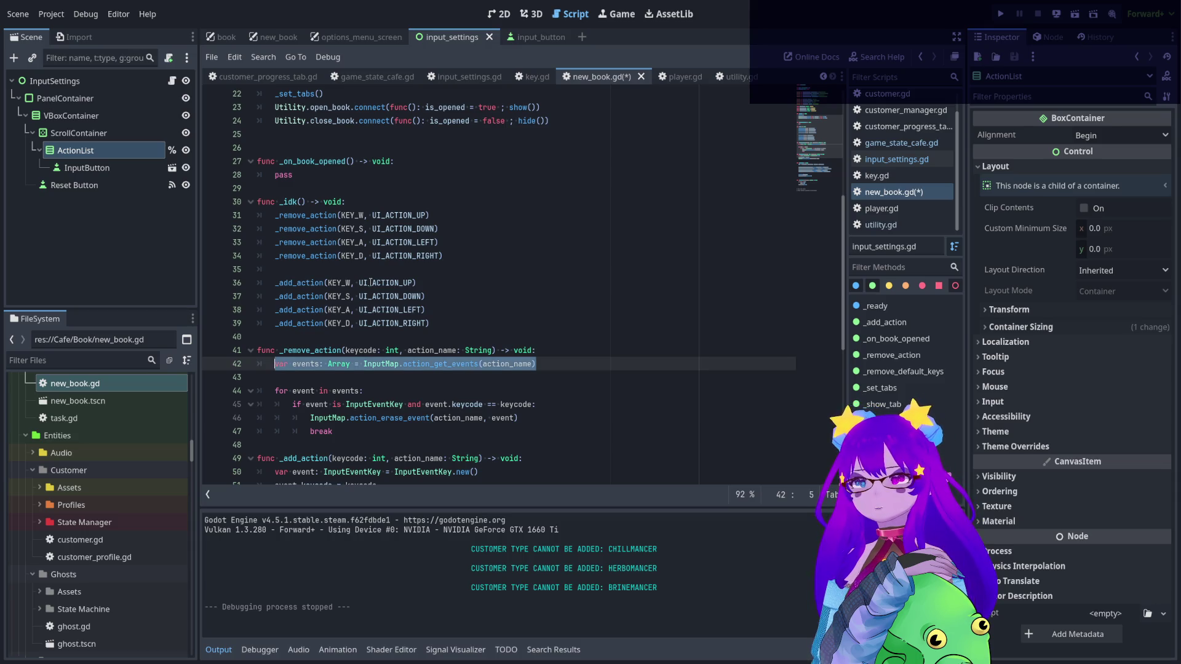
{"action": "left_click", "coordinate": [353, 275]}
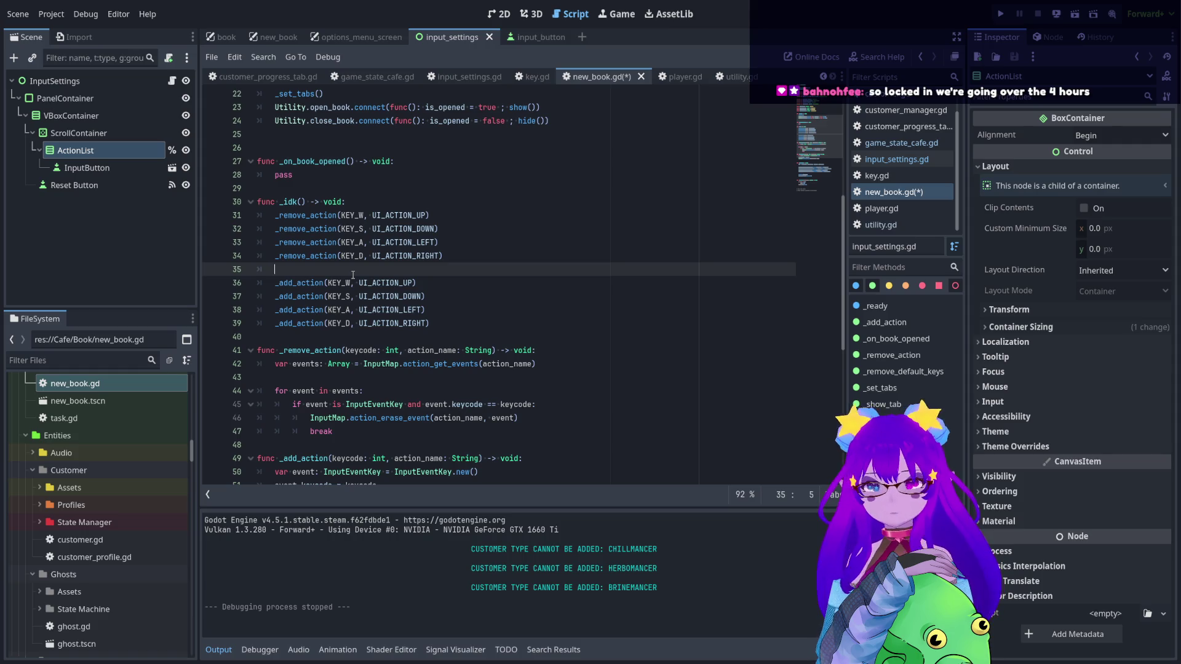
{"action": "scroll", "coordinate": [353, 274], "scroll_direction": "down", "scroll_amount": 2}
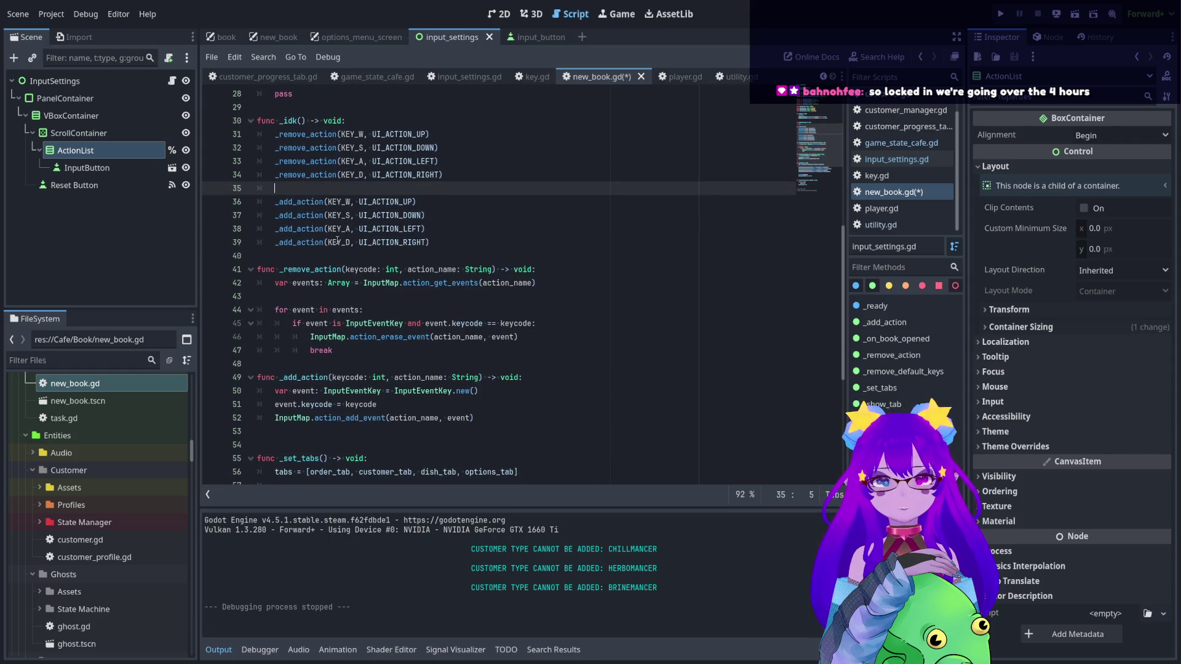
{"action": "left_click", "coordinate": [267, 254]}
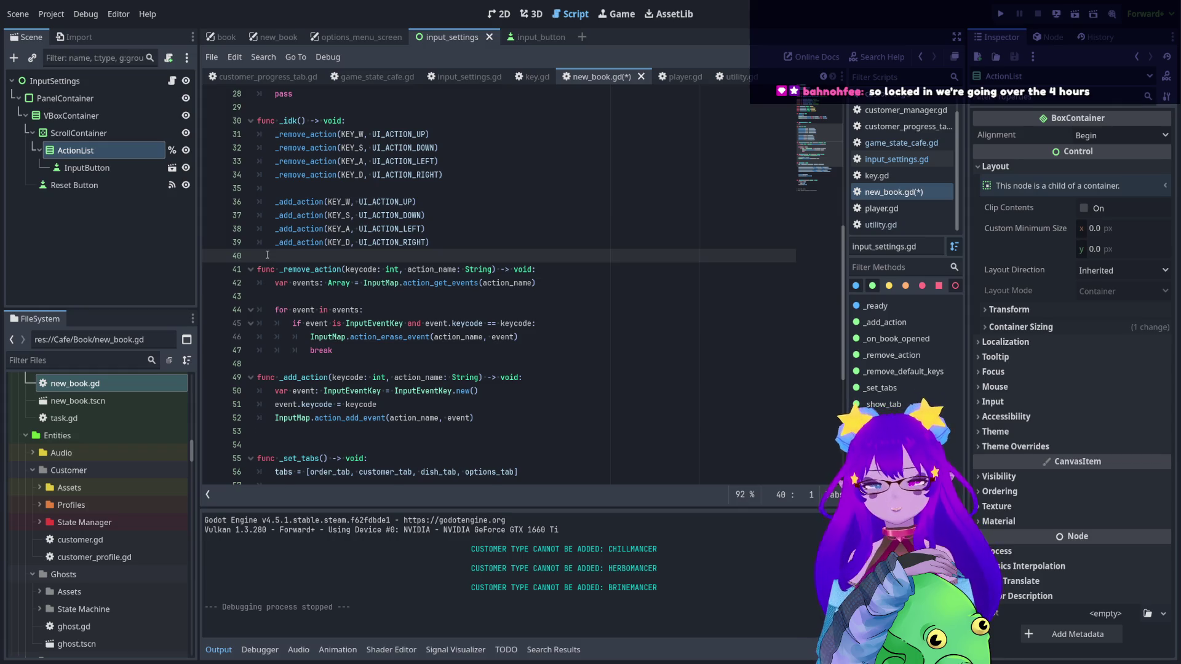
- Insert a blank line and start a new function named _get_event
{"action": "key", "text": "Return"}
{"action": "key", "text": "Return"}
{"action": "key", "text": "Up"}
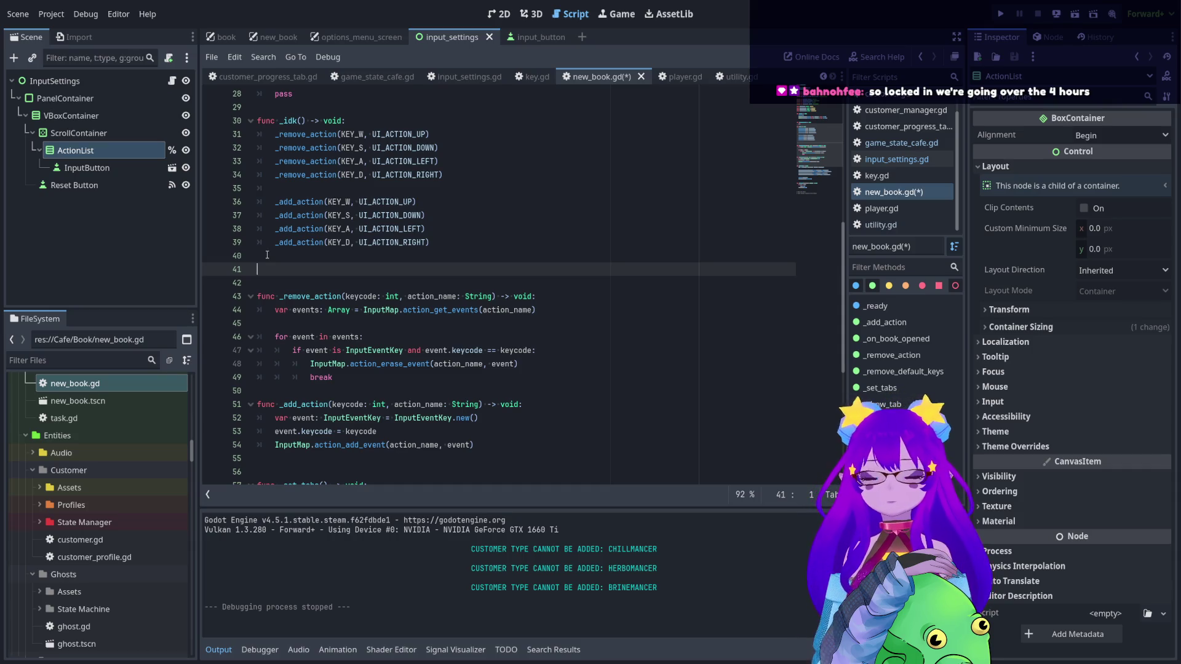
{"action": "type", "text": "func _"}
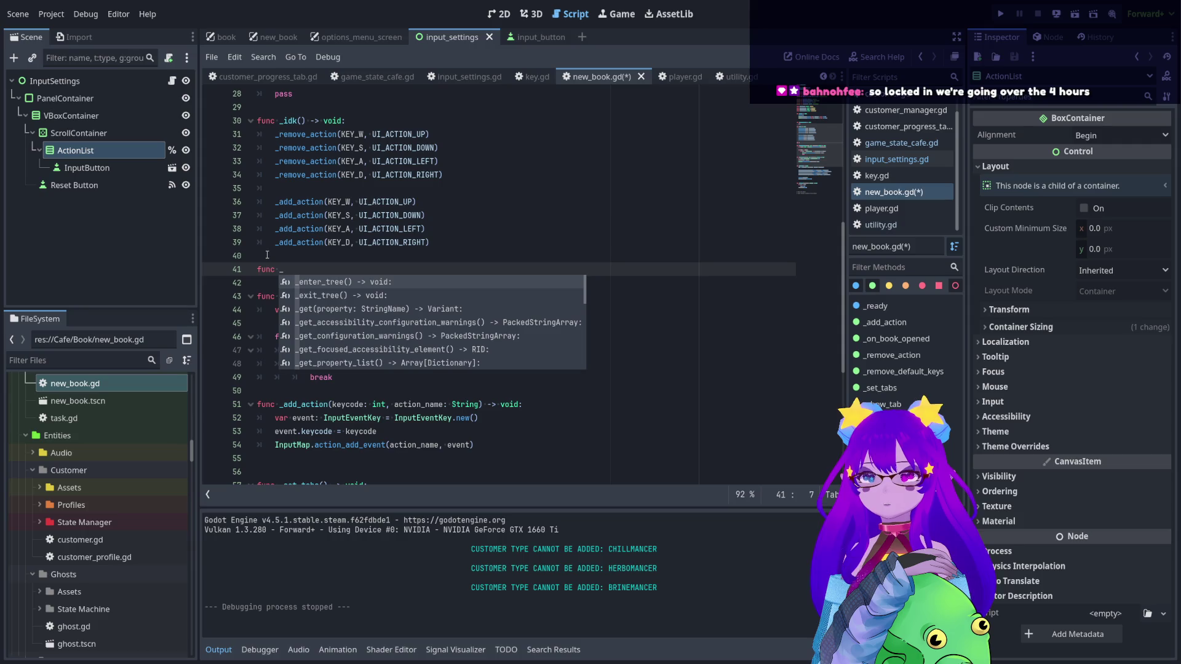
{"action": "type", "text": "get"}
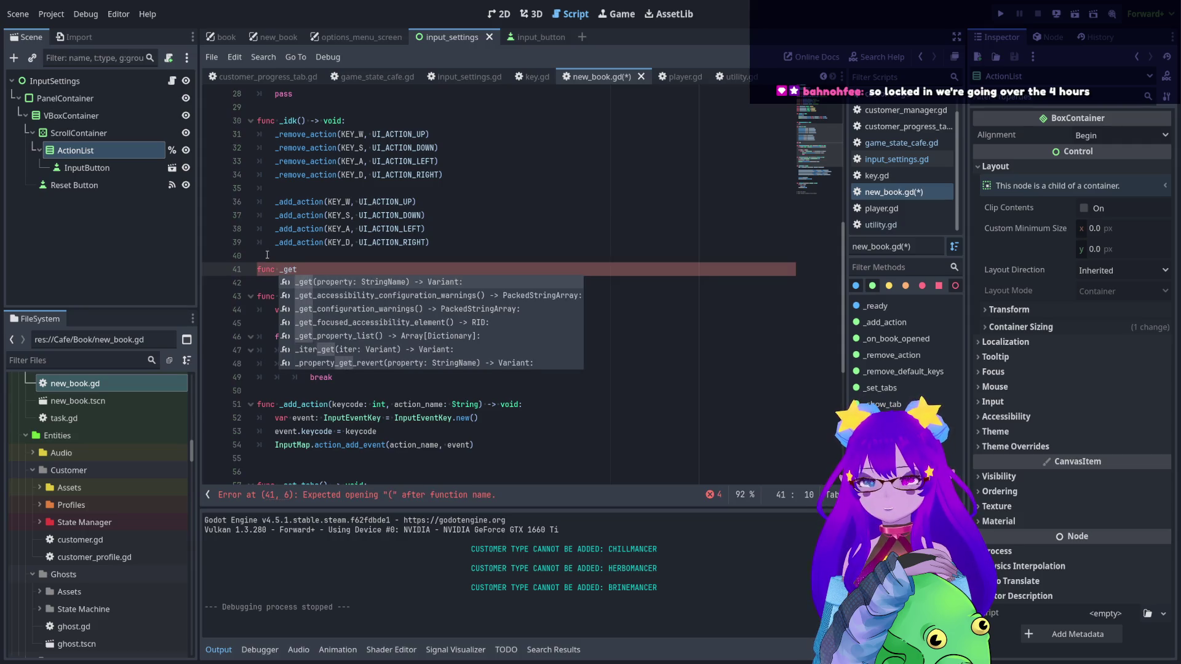
{"action": "type", "text": "_key"}
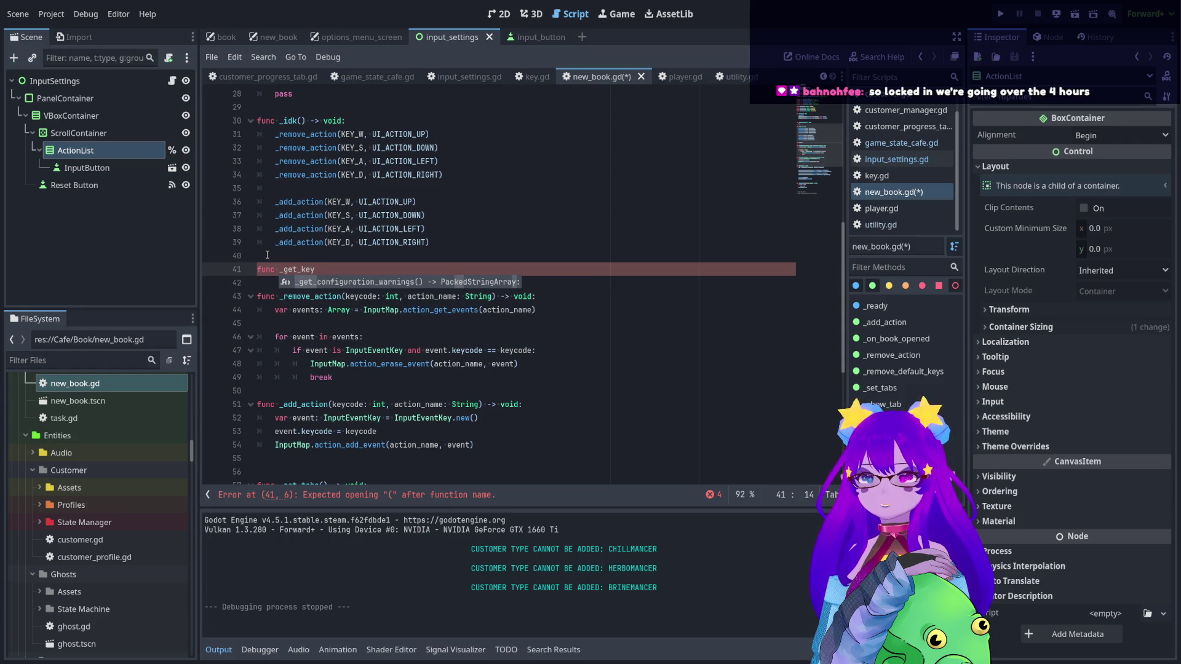
{"action": "key", "text": "BackSpace"}
{"action": "key", "text": "BackSpace"}
{"action": "key", "text": "BackSpace"}
{"action": "type", "text": "event"}
{"action": "key", "text": "BackSpace"}
{"action": "key", "text": "BackSpace"}
{"action": "key", "text": "BackSpace"}
{"action": "type", "text": "key_event"}
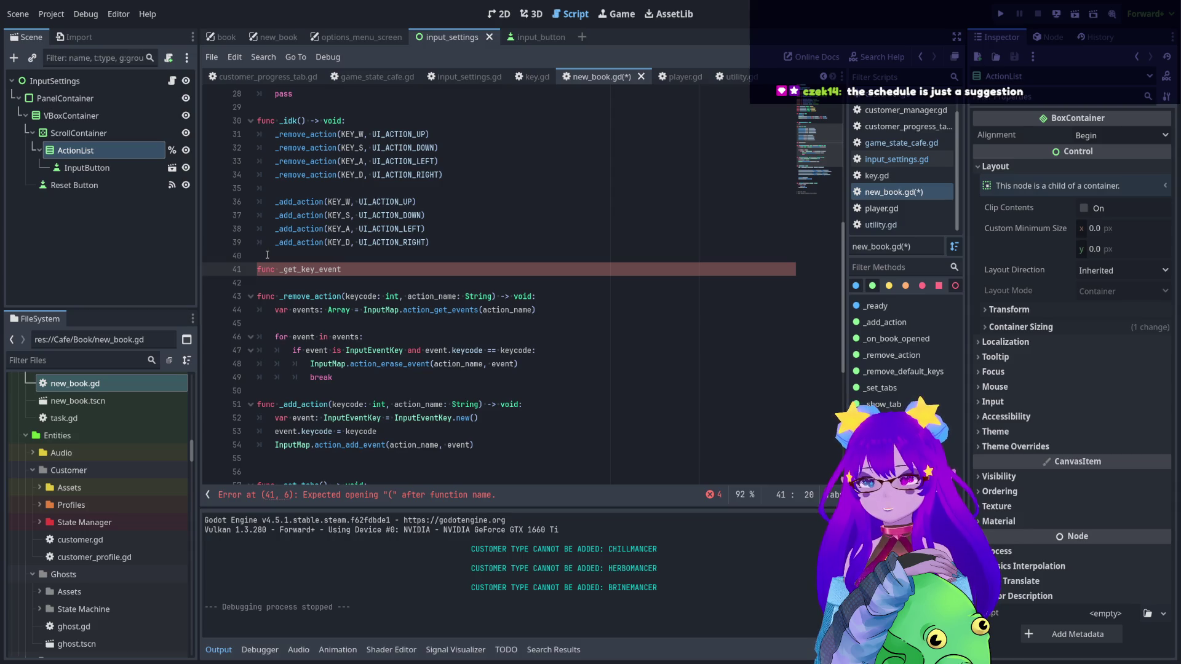
{"action": "key", "text": "BackSpace"}
{"action": "key", "text": "BackSpace"}
{"action": "key", "text": "BackSpace"}
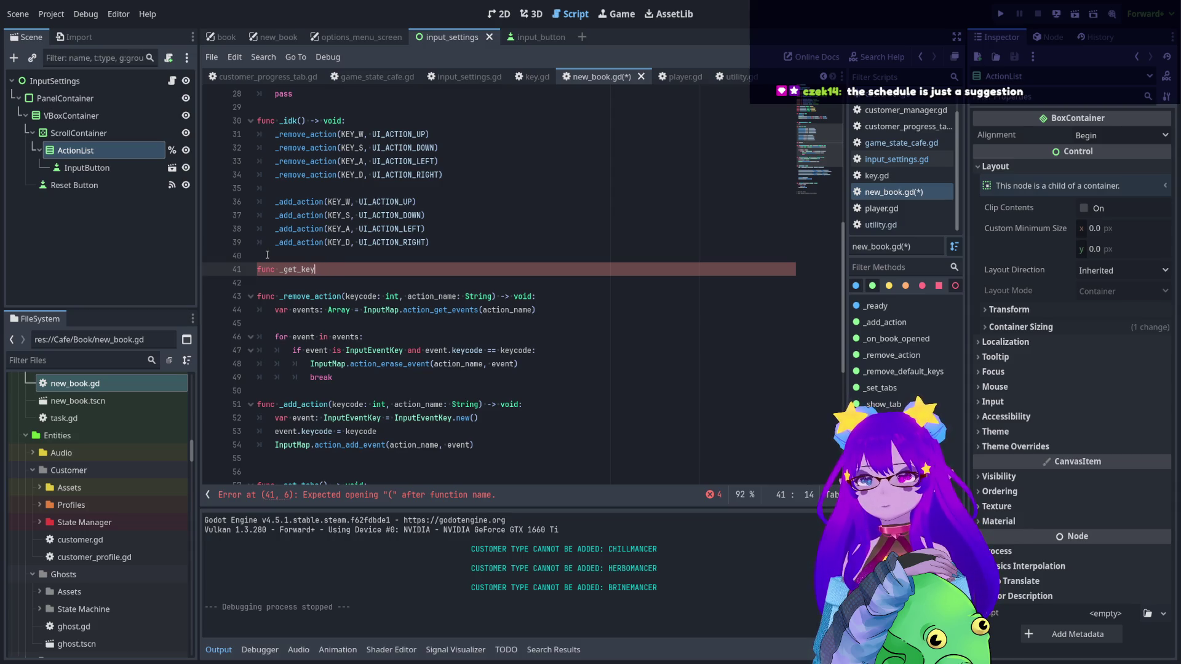
{"action": "type", "text": "event"}
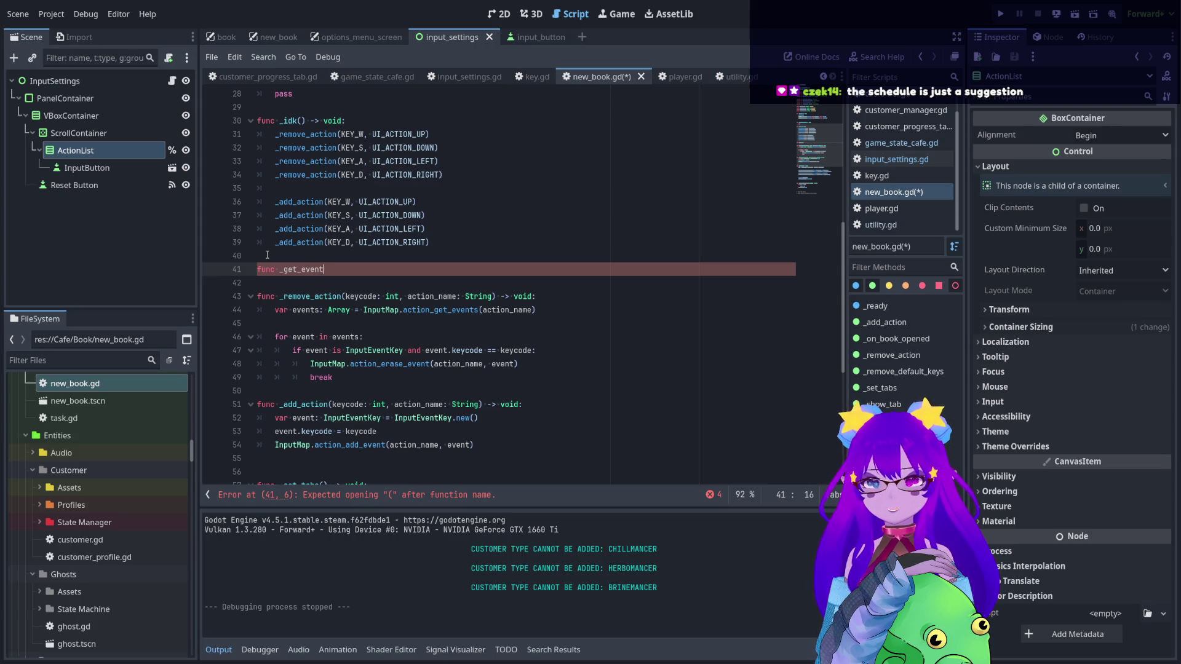
{"action": "type", "text": "("}
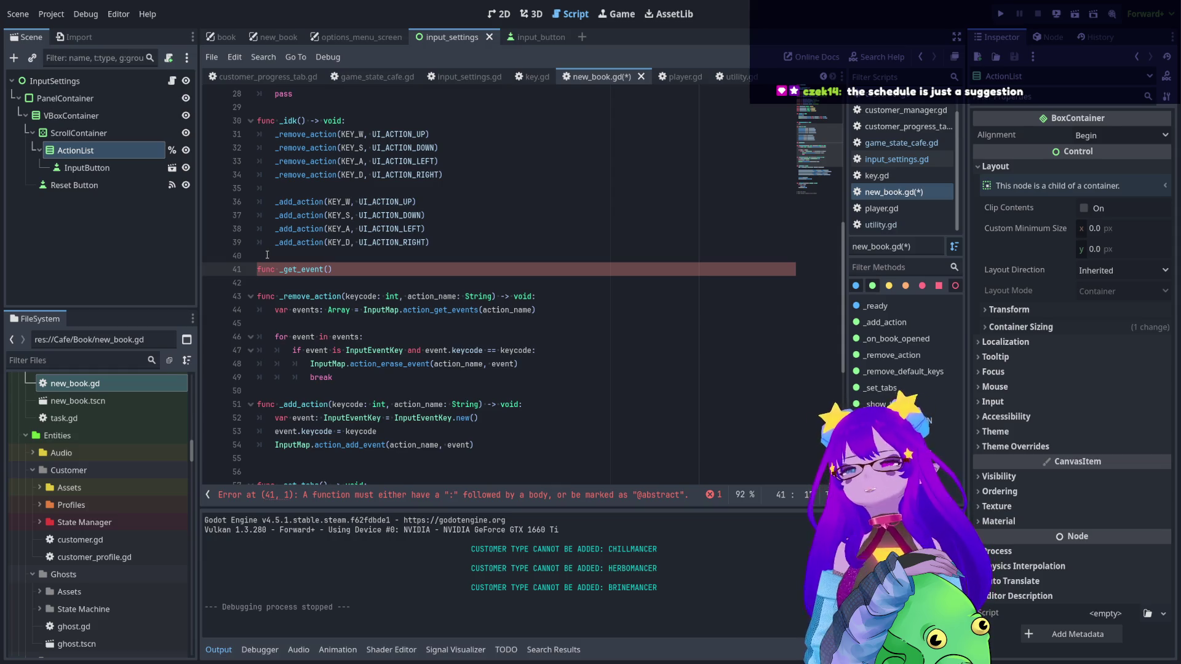
- Complete the signature as _get_event(action_name: String) -> void and copy the events lookup line
{"action": "left_click_drag", "start_coordinate": [407, 296], "coordinate": [491, 299]}
{"action": "key", "text": "ctrl+c"}
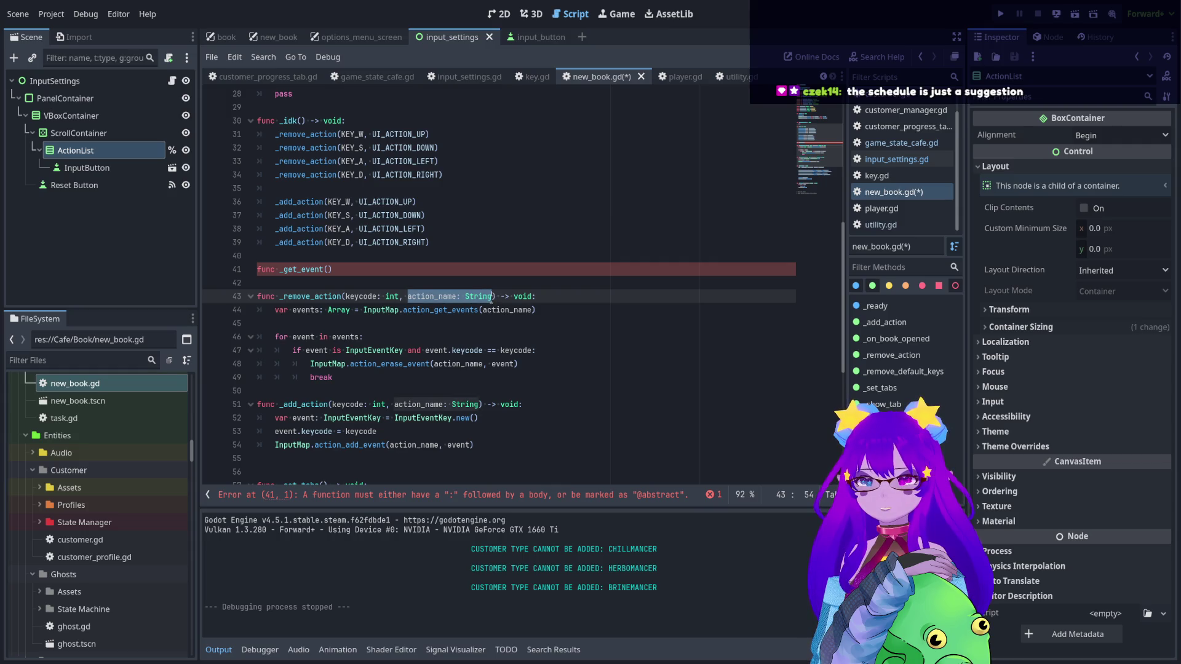
{"action": "left_click", "coordinate": [329, 268]}
{"action": "key", "text": "ctrl+v"}
{"action": "left_click", "coordinate": [436, 271]}
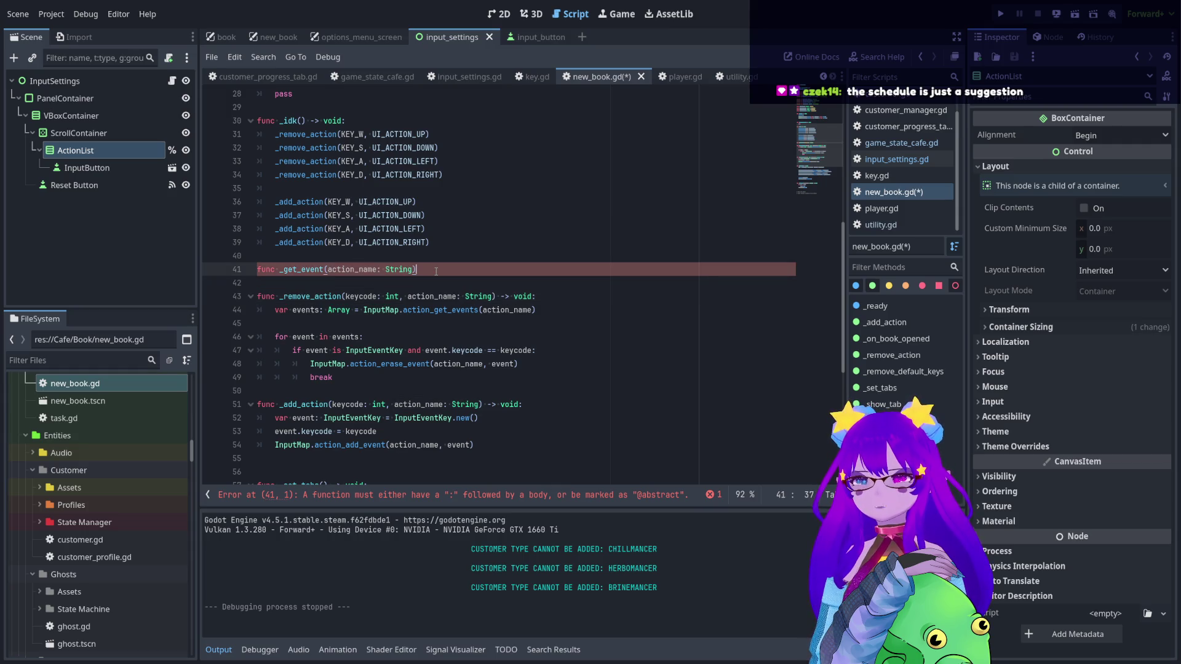
{"action": "type", "text": "-> void:"}
{"action": "key", "text": "Return"}
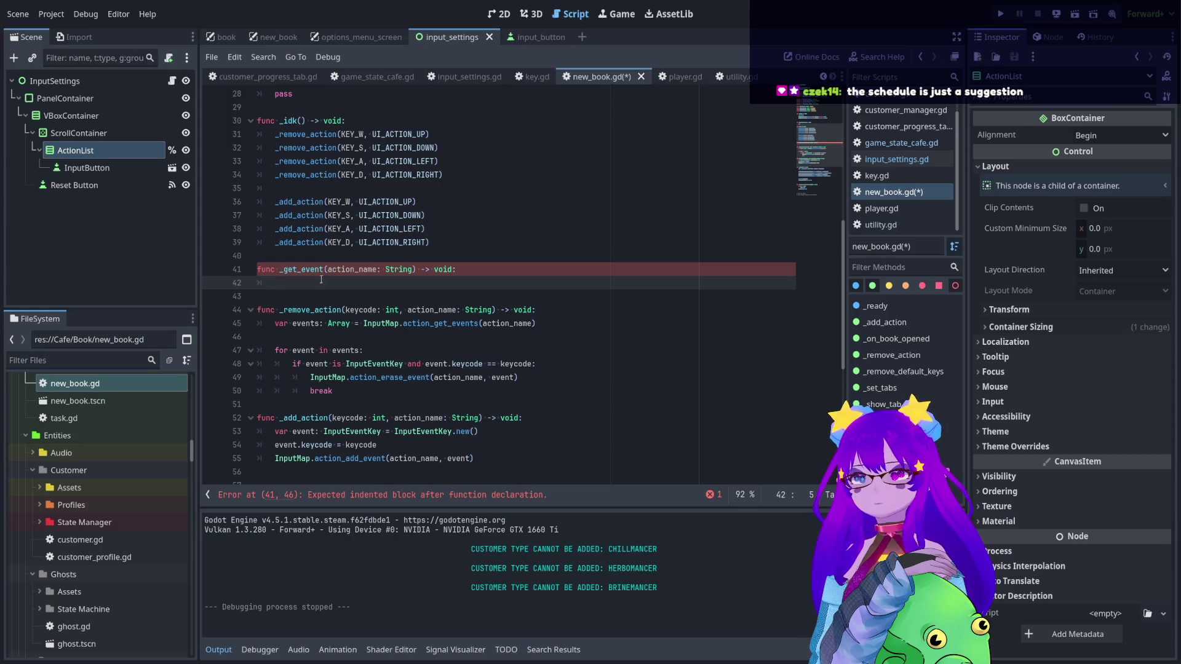
{"action": "left_click_drag", "start_coordinate": [536, 323], "coordinate": [275, 324]}
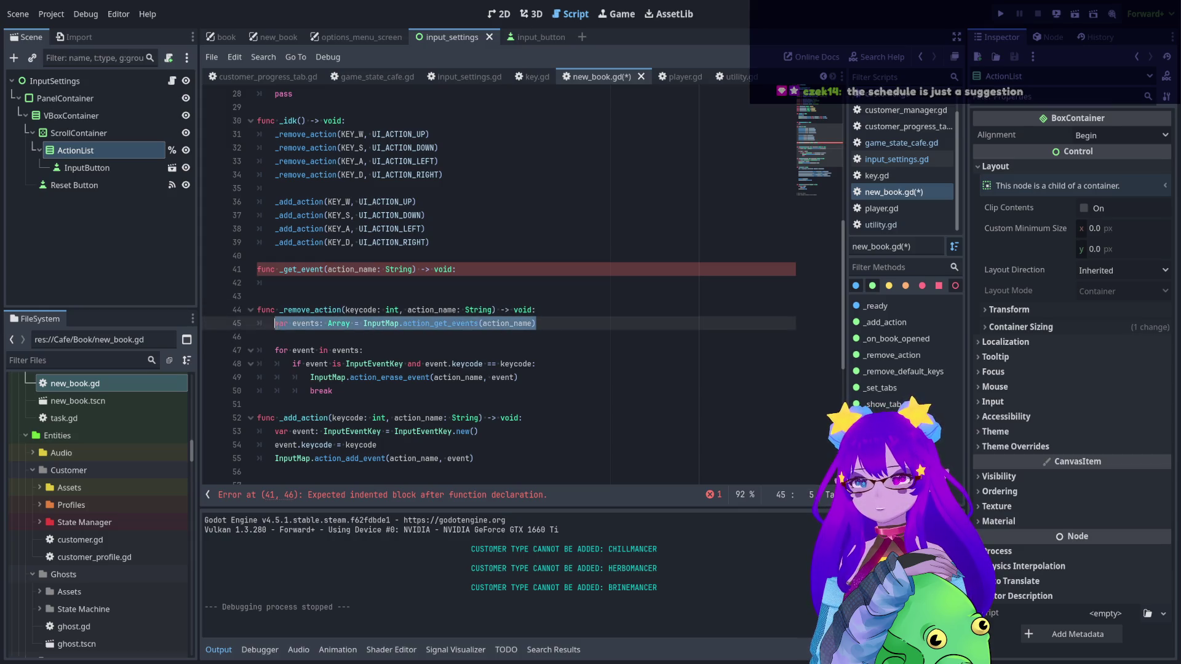
{"action": "key", "text": "ctrl+c"}
{"action": "left_click", "coordinate": [286, 286]}
- Paste 'var events: Array = InputMap.action_get_events(action_name)' as _get_event's first body line
{"action": "key", "text": "ctrl+v"}
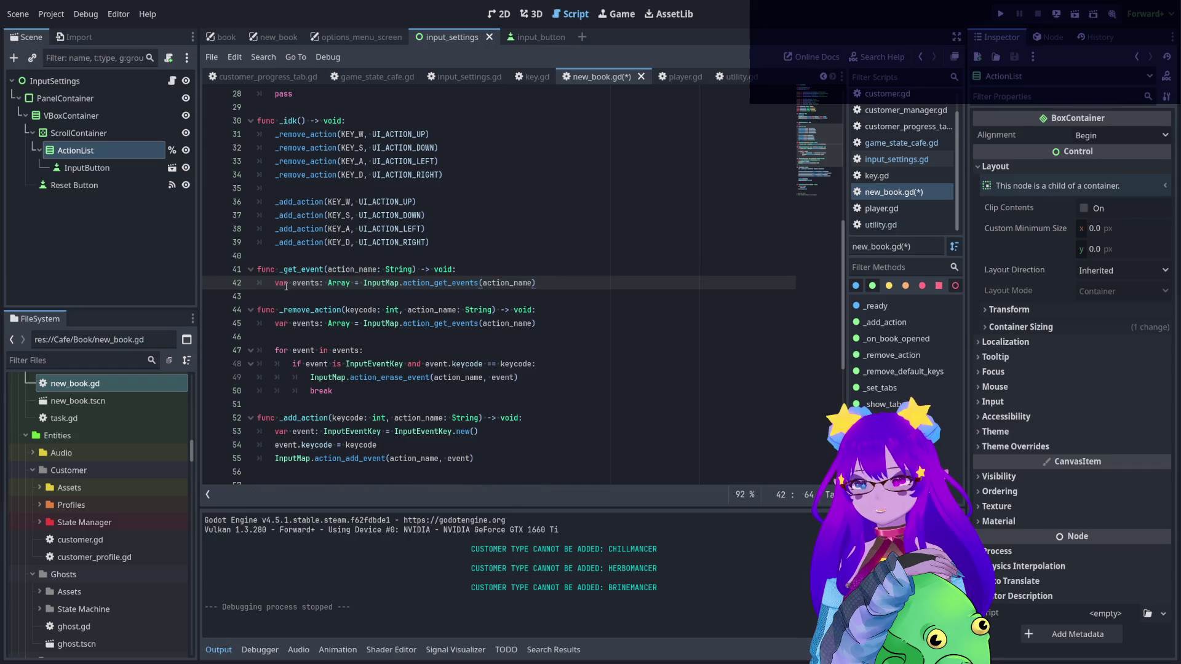
{"action": "left_click", "coordinate": [495, 283]}
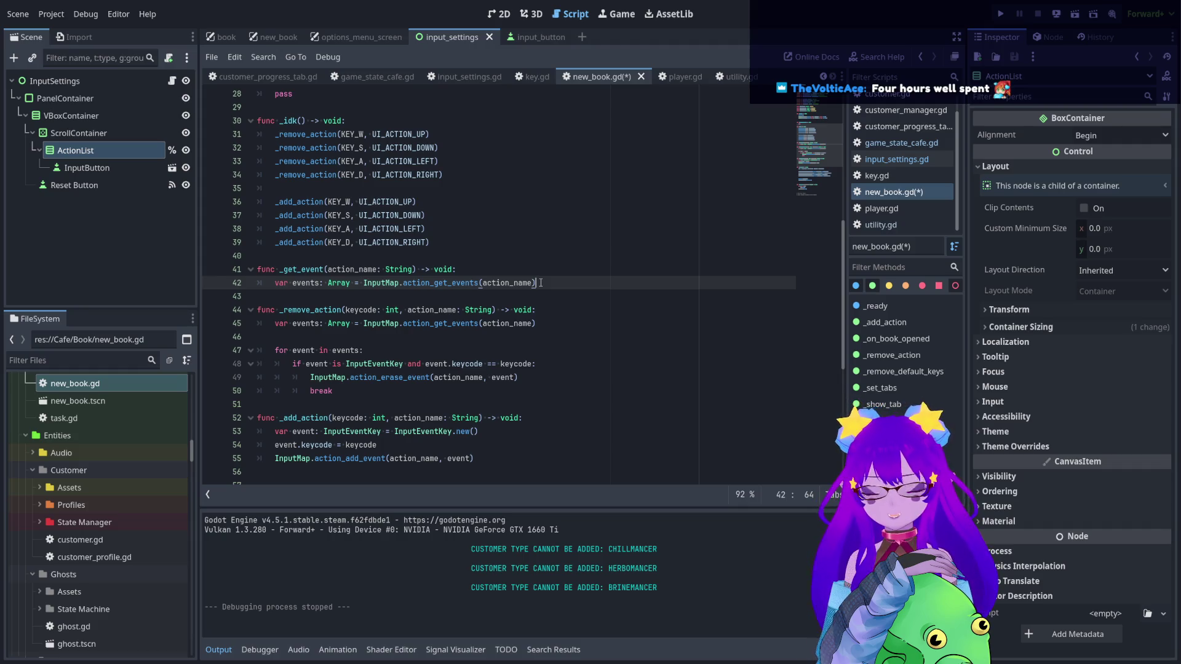
{"action": "key", "text": "Return"}
{"action": "scroll", "coordinate": [465, 284], "scroll_direction": "down", "scroll_amount": 1}
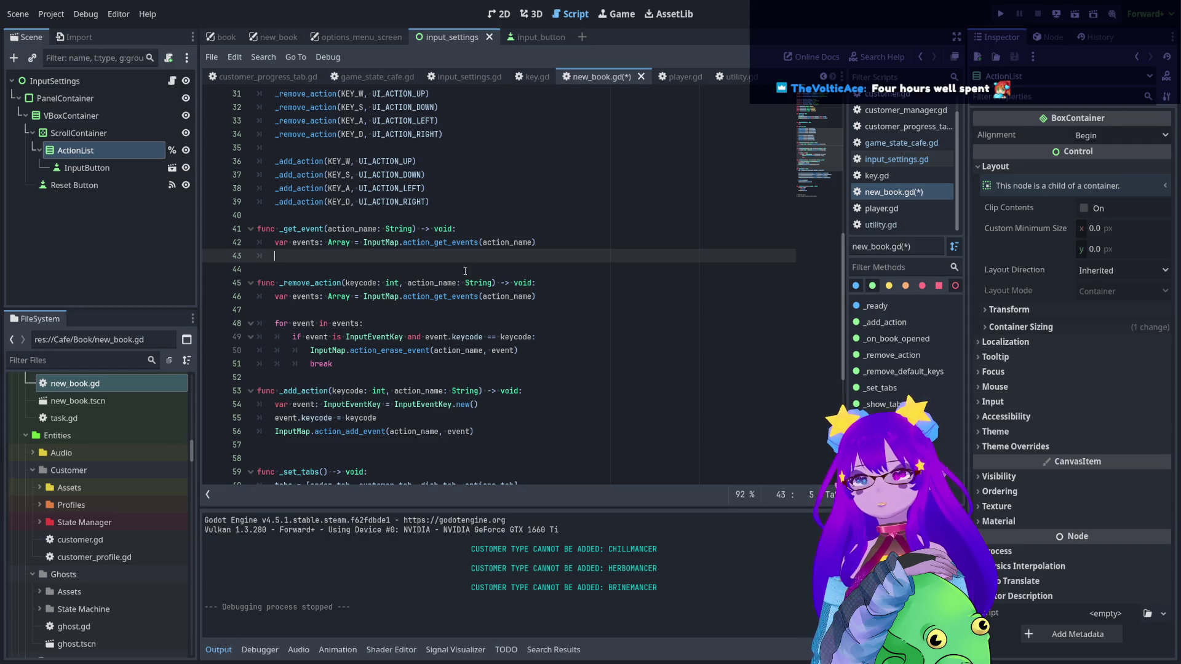
{"action": "left_click_drag", "start_coordinate": [360, 243], "coordinate": [482, 243]}
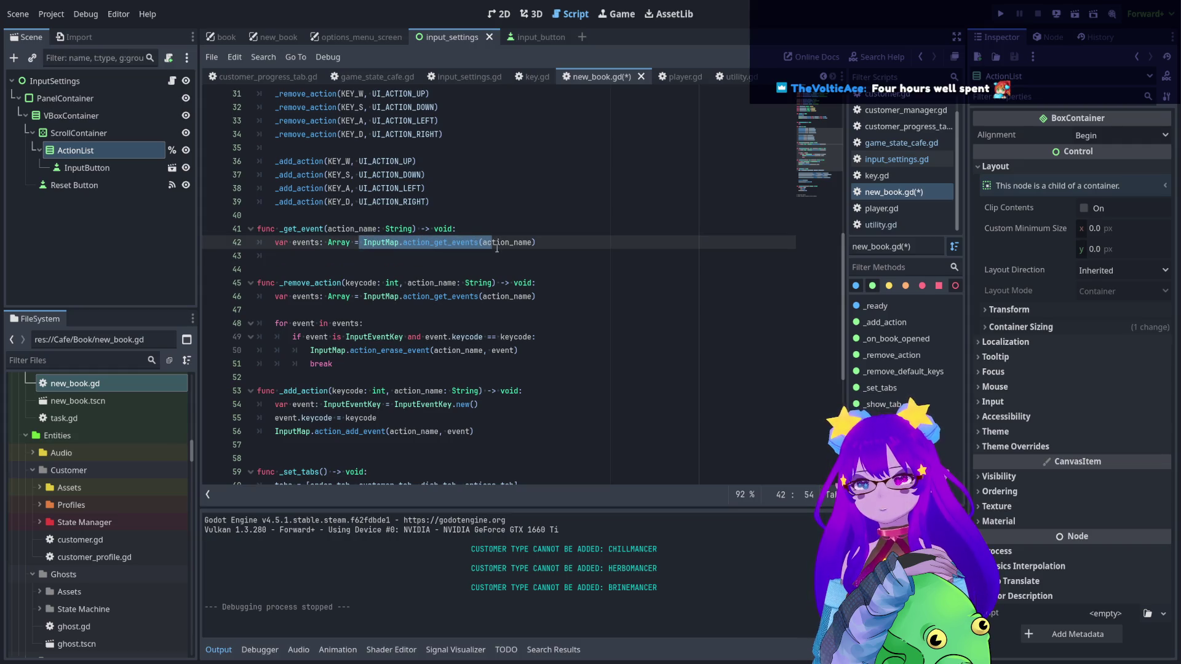
{"action": "left_click", "coordinate": [497, 254]}
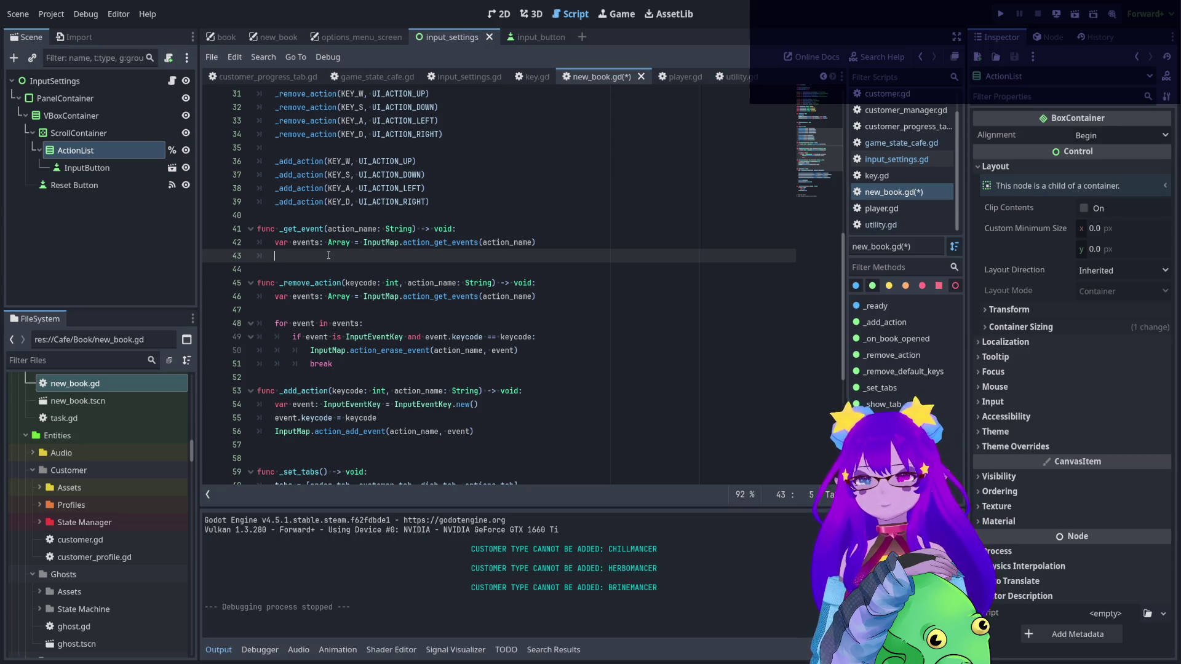
{"action": "double_click", "coordinate": [443, 229]}
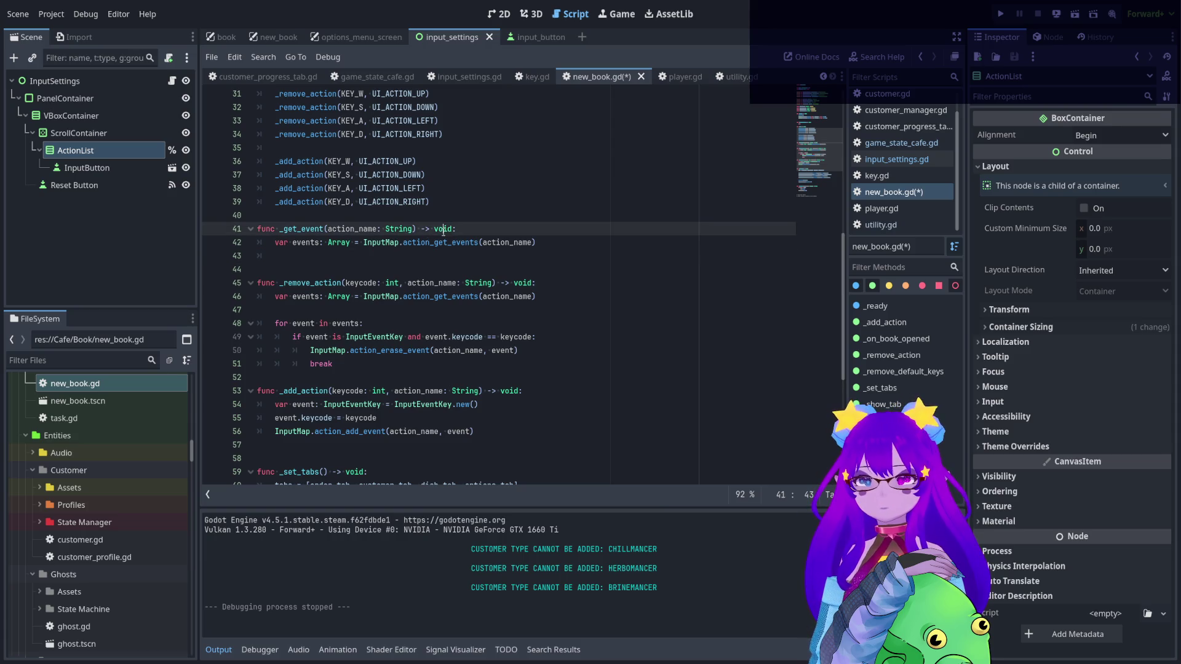
- Add 'return events.front()' to the body of _get_event
{"action": "type", "text": "event"}
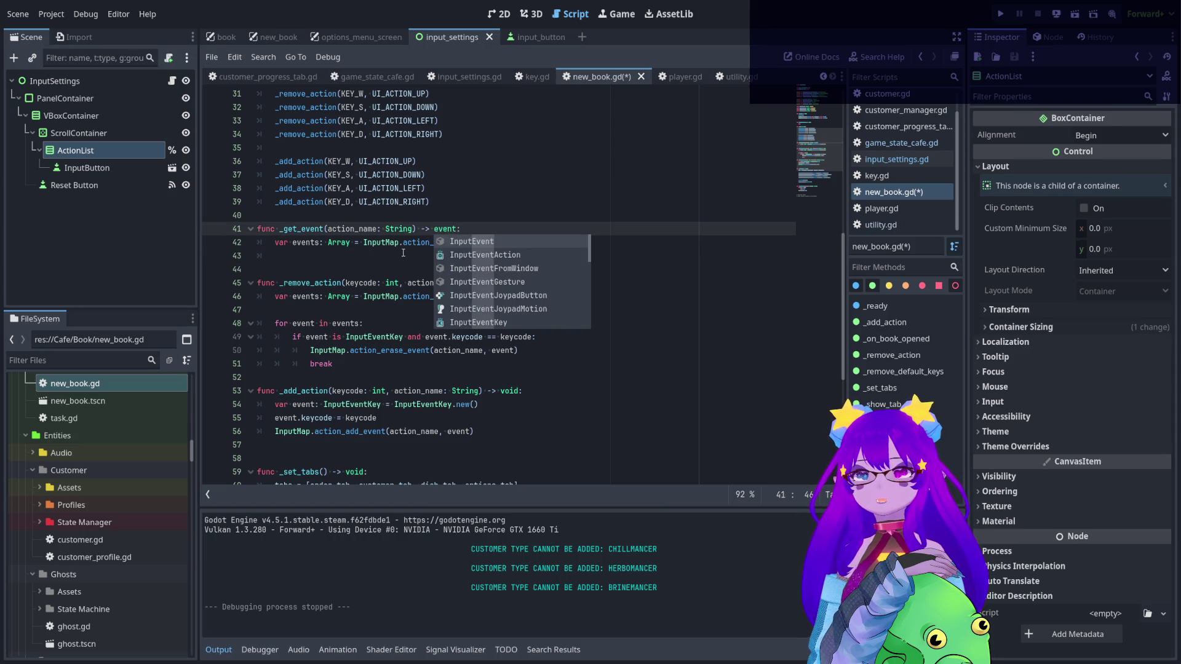
{"action": "left_click", "coordinate": [395, 256]}
{"action": "type", "text": "return ev"}
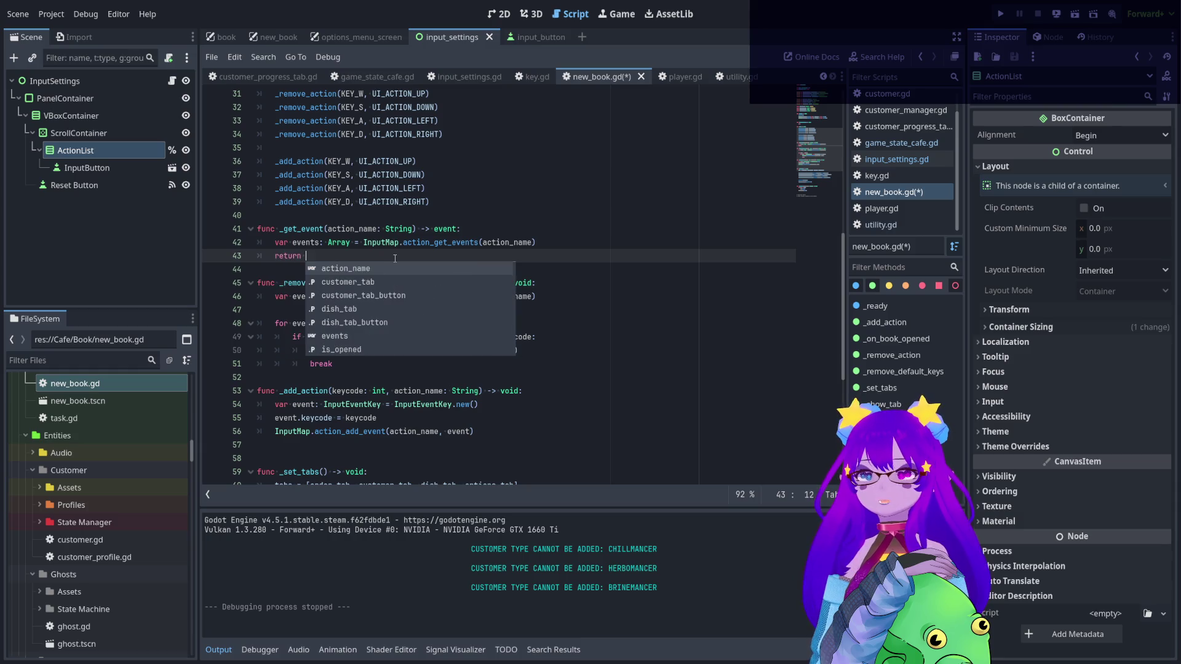
{"action": "type", "text": "ents["}
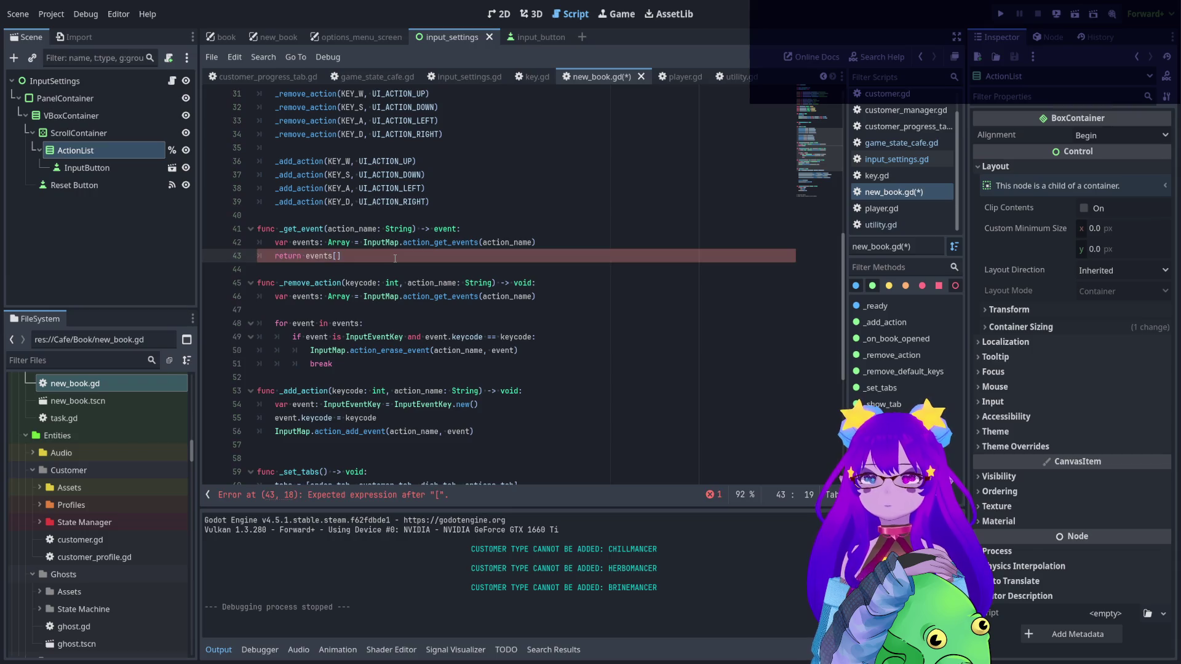
{"action": "key", "text": "BackSpace"}
{"action": "key", "text": "BackSpace"}
{"action": "type", "text": ".fi"}
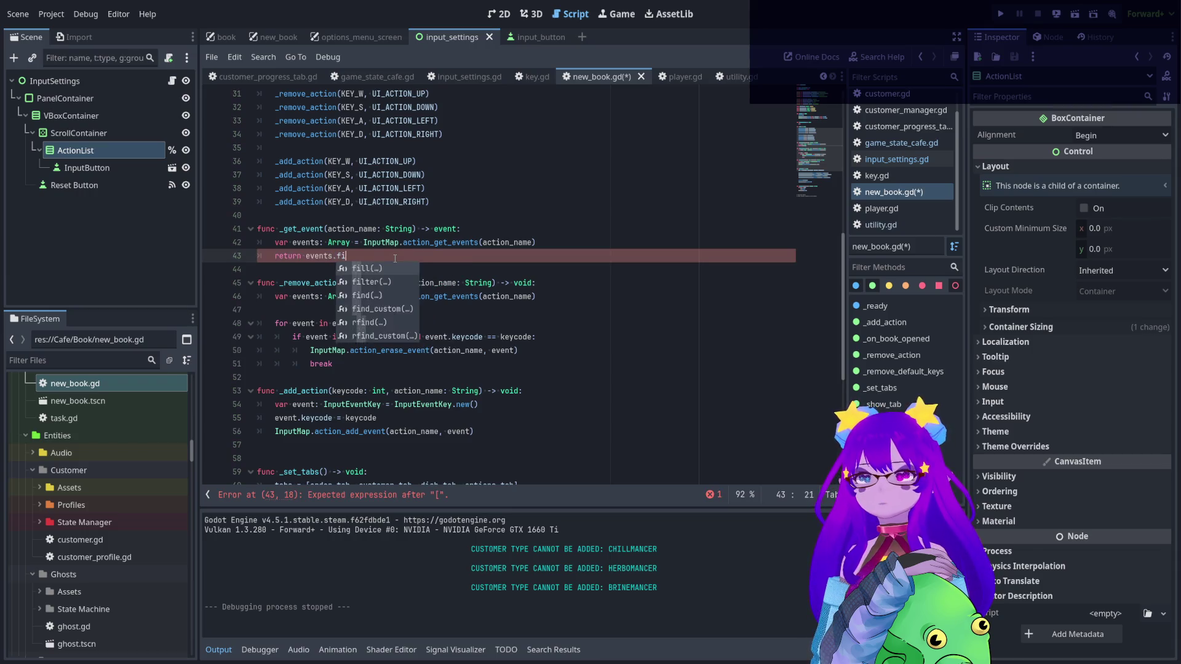
{"action": "key", "text": "BackSpace"}
{"action": "type", "text": "ront"}
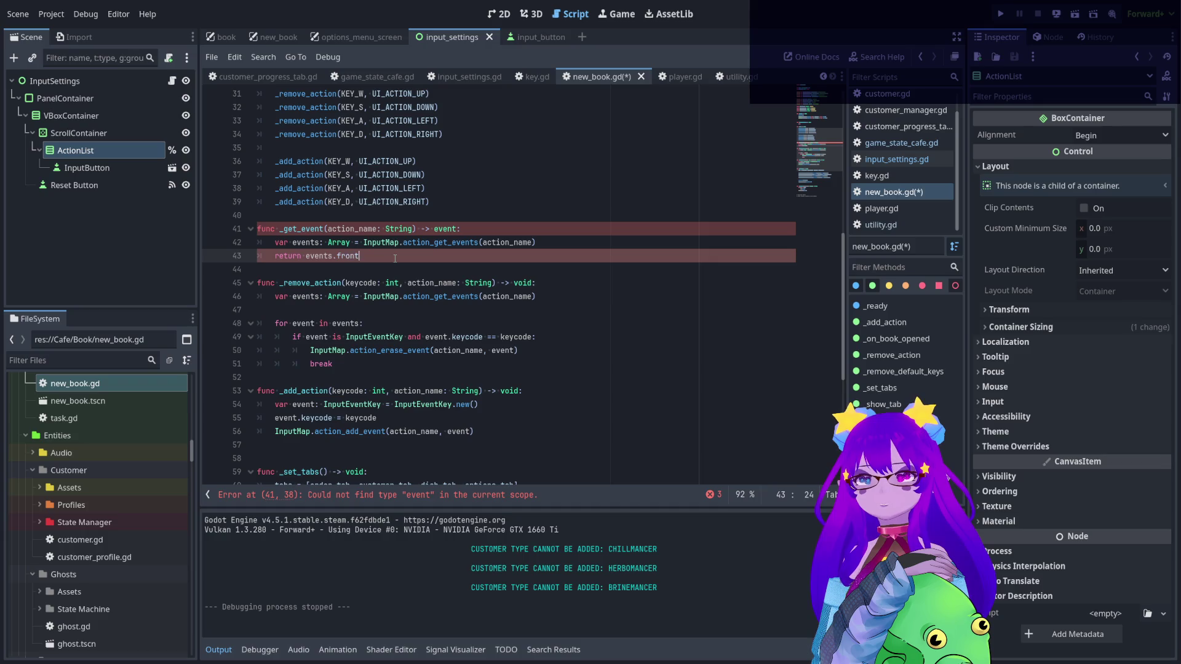
{"action": "key", "text": "Return"}
- Change _get_event's return type to InputEventKey and save new_book.gd
{"action": "left_click", "coordinate": [446, 162]}
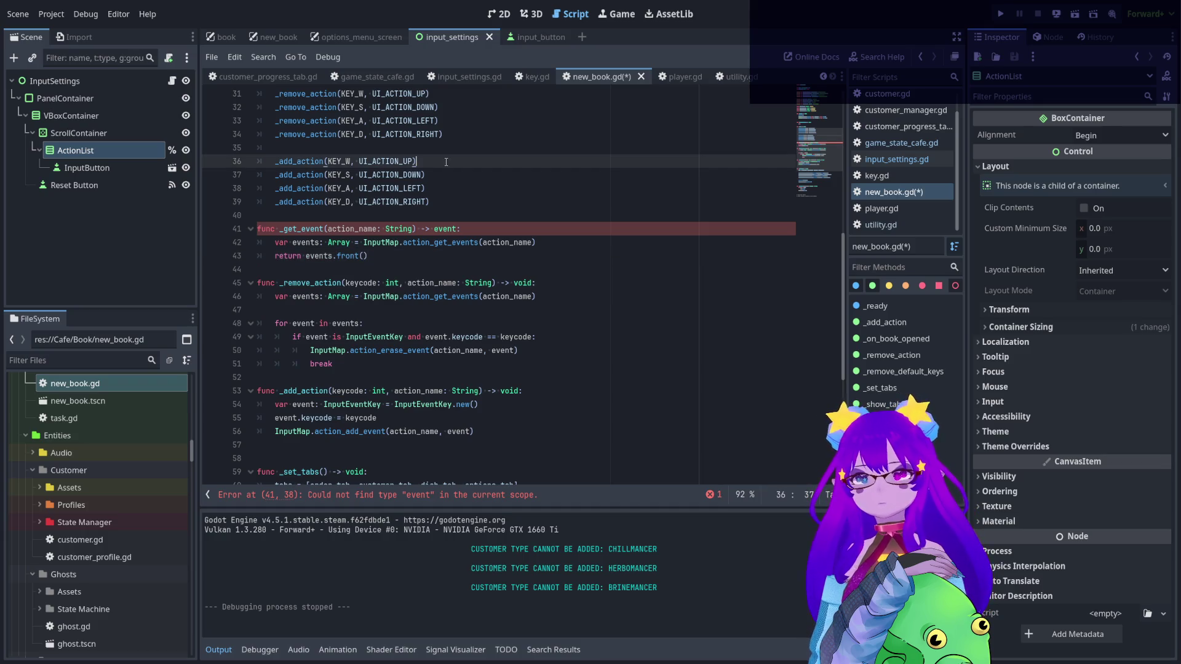
{"action": "left_click", "coordinate": [333, 258]}
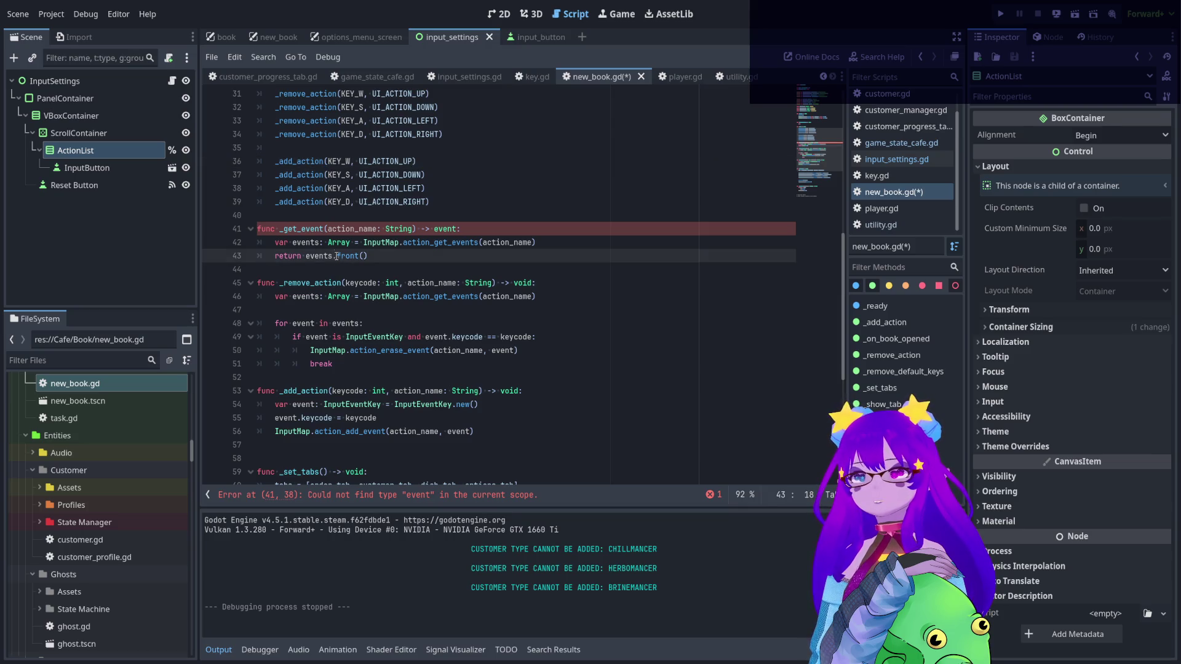
{"action": "double_click", "coordinate": [444, 229]}
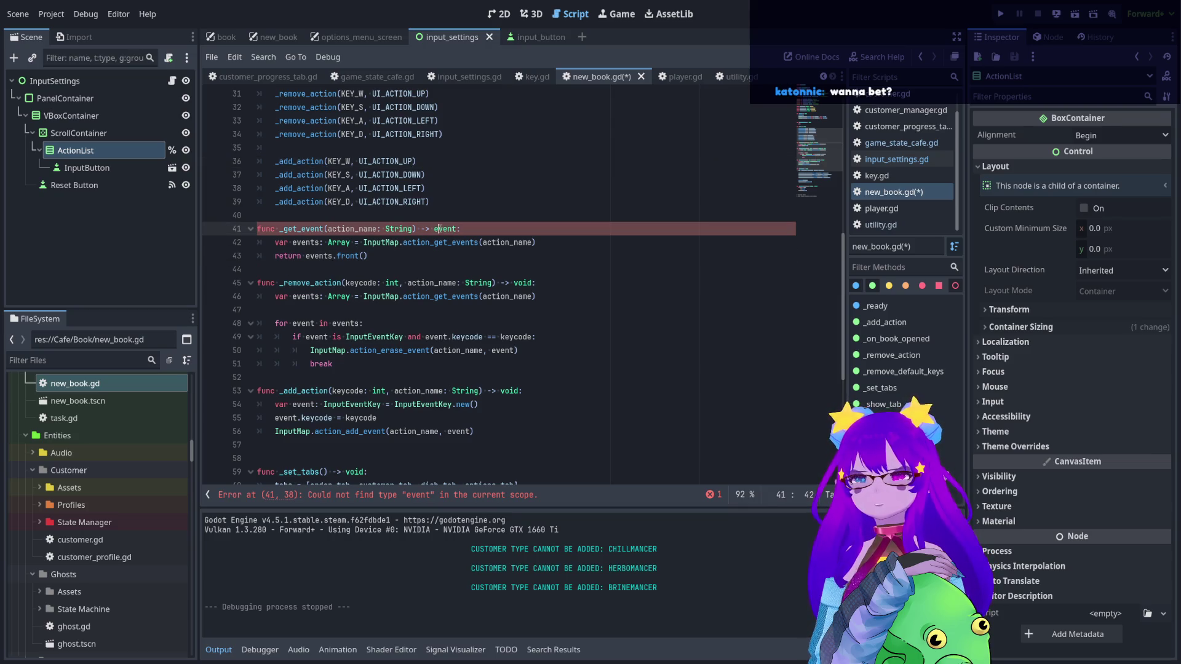
{"action": "type", "text": "InputEventKey"}
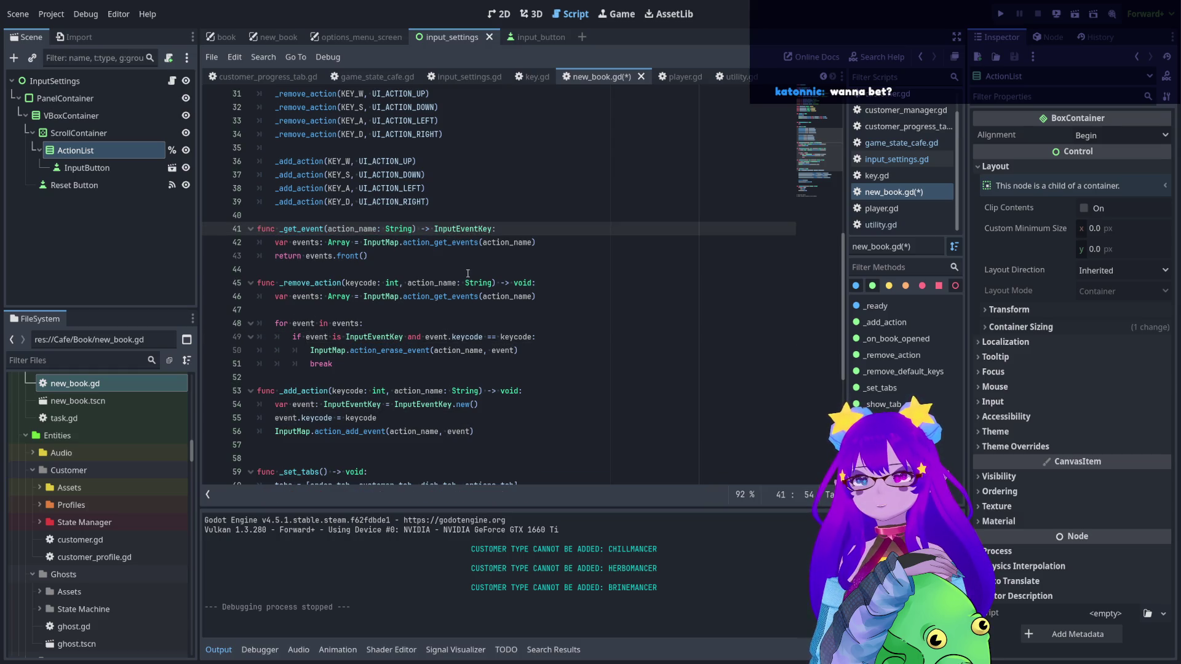
{"action": "left_click", "coordinate": [467, 271]}
{"action": "key", "text": "ctrl+s"}
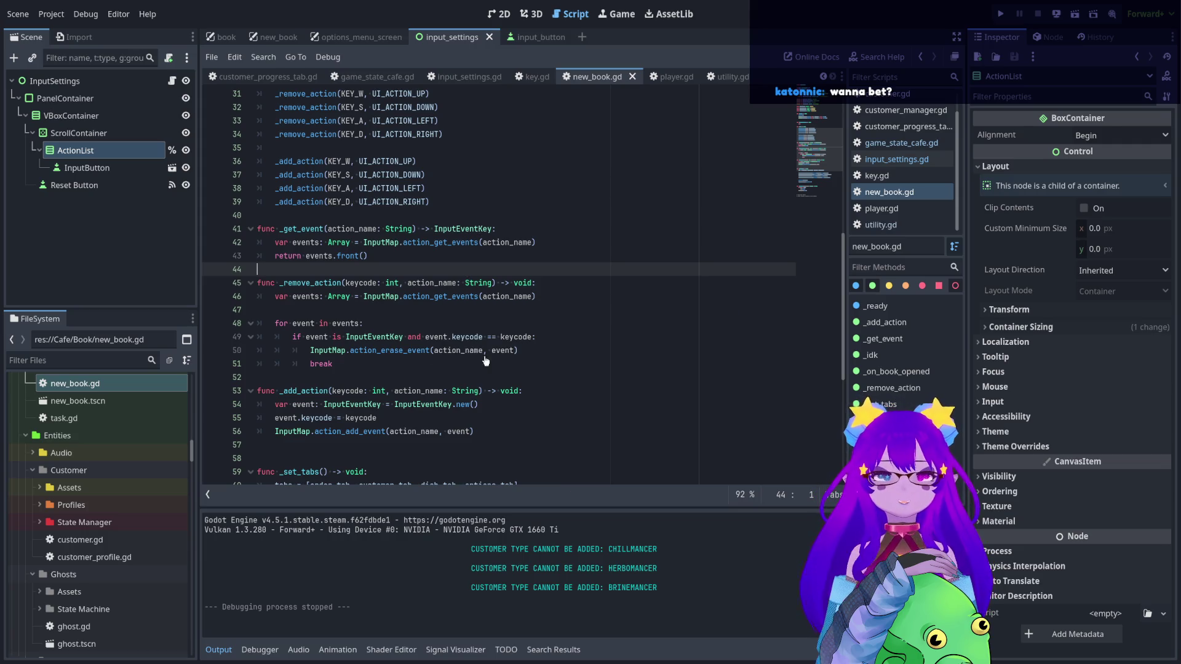
{"action": "scroll", "coordinate": [413, 219], "scroll_direction": "down", "scroll_amount": 1}
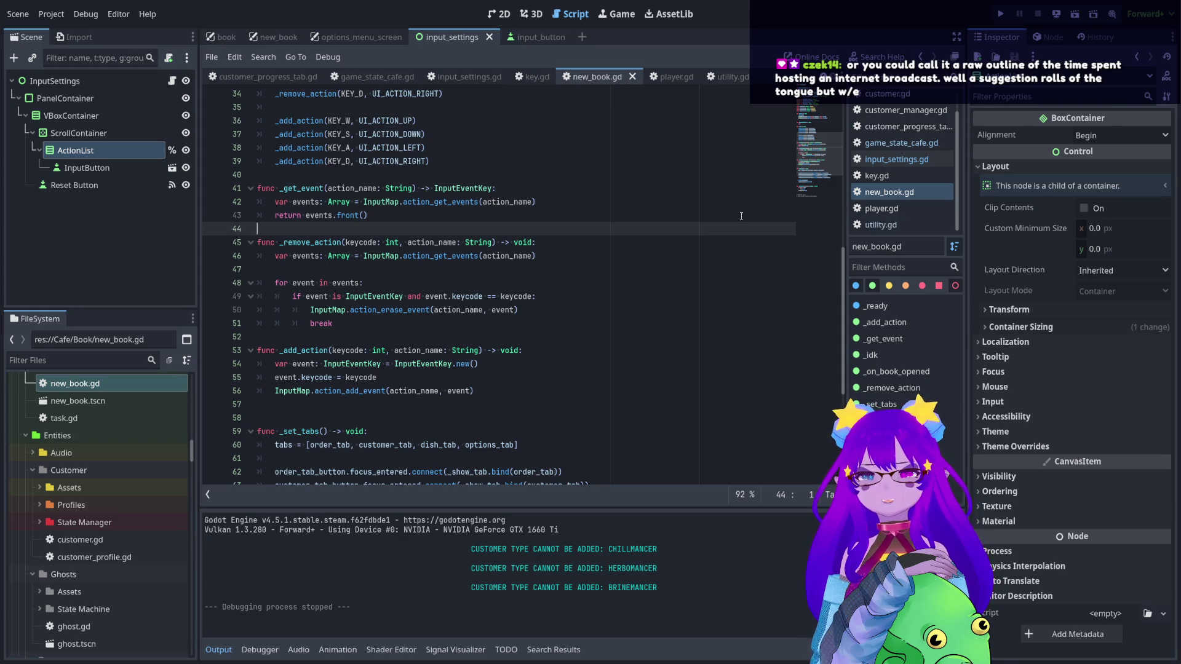
{"action": "left_click", "coordinate": [376, 218]}
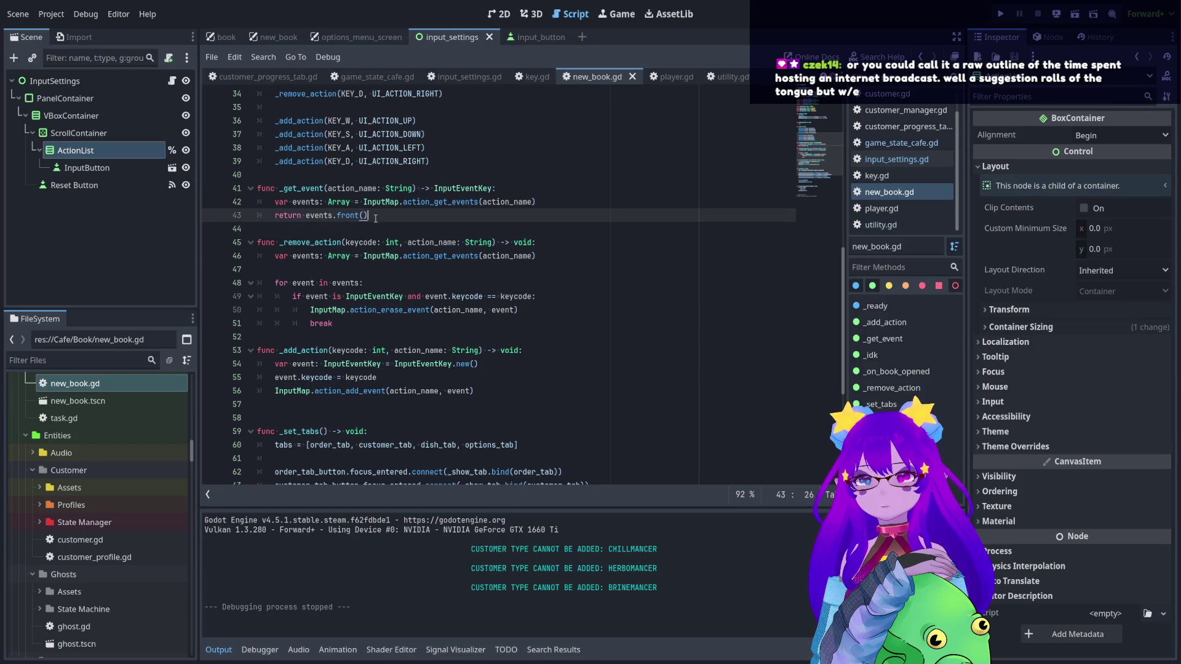
{"action": "scroll", "coordinate": [336, 216], "scroll_direction": "up", "scroll_amount": 1}
{"action": "double_click", "coordinate": [303, 228]}
{"action": "key", "text": "ctrl+c"}
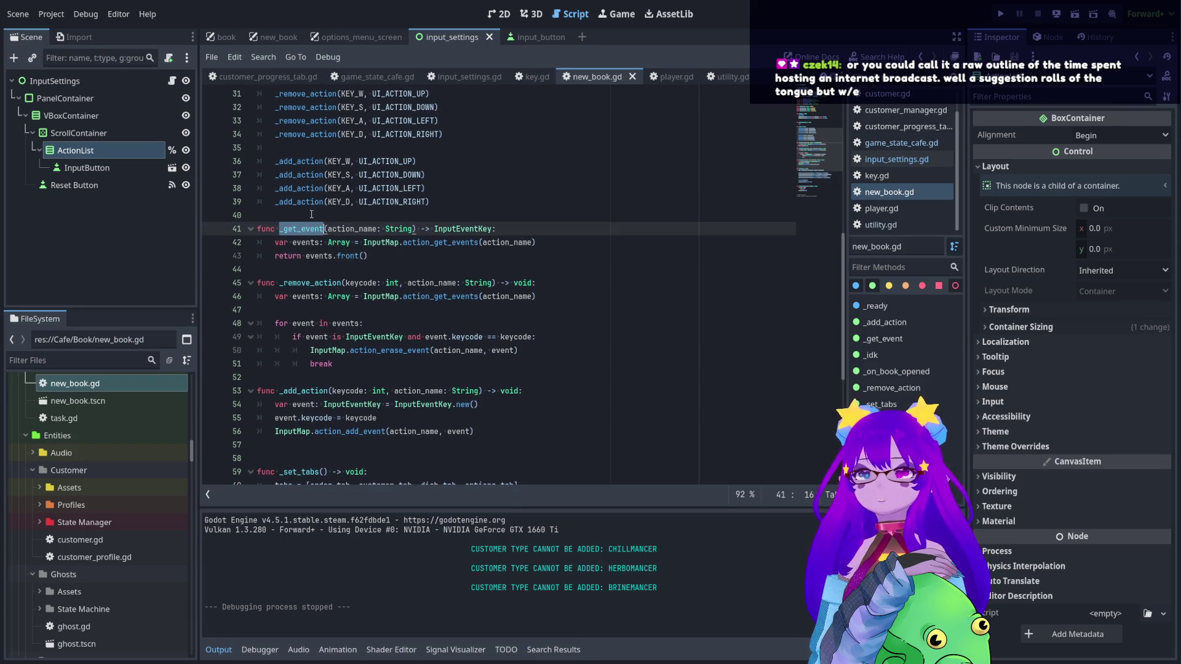
- Replace KEY_W in the first _add_action call with _get_event("menu up").keycode
{"action": "scroll", "coordinate": [351, 114], "scroll_direction": "up", "scroll_amount": 1}
{"action": "double_click", "coordinate": [340, 202]}
{"action": "key", "text": "ctrl+v"}
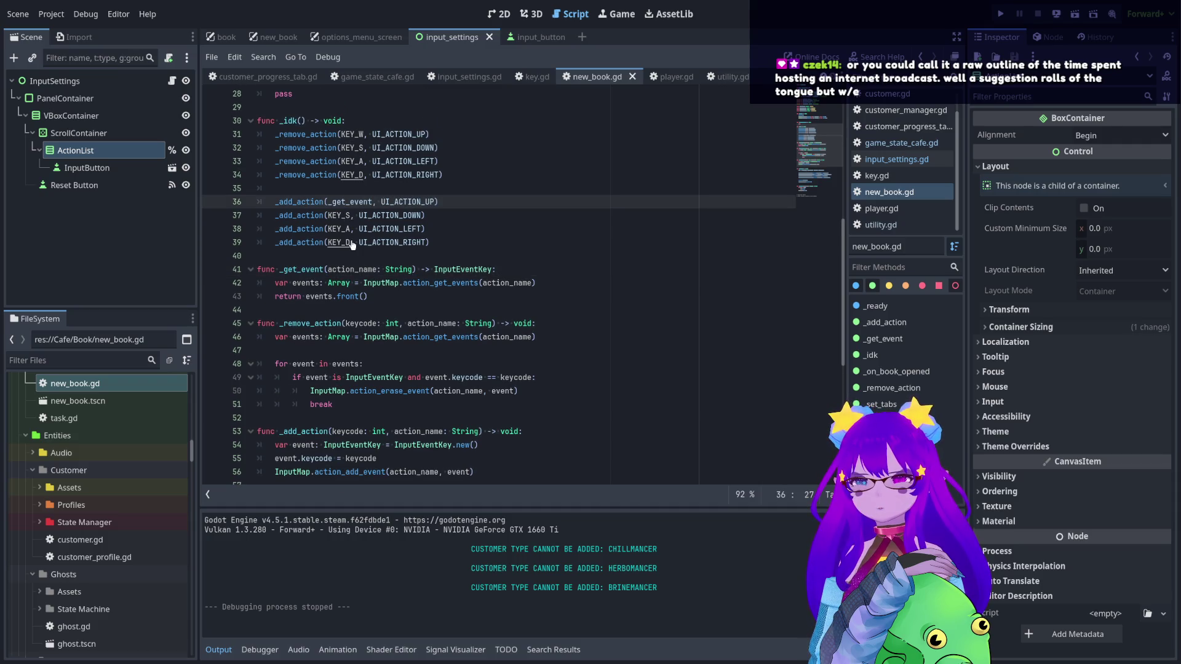
{"action": "type", "text": "("}
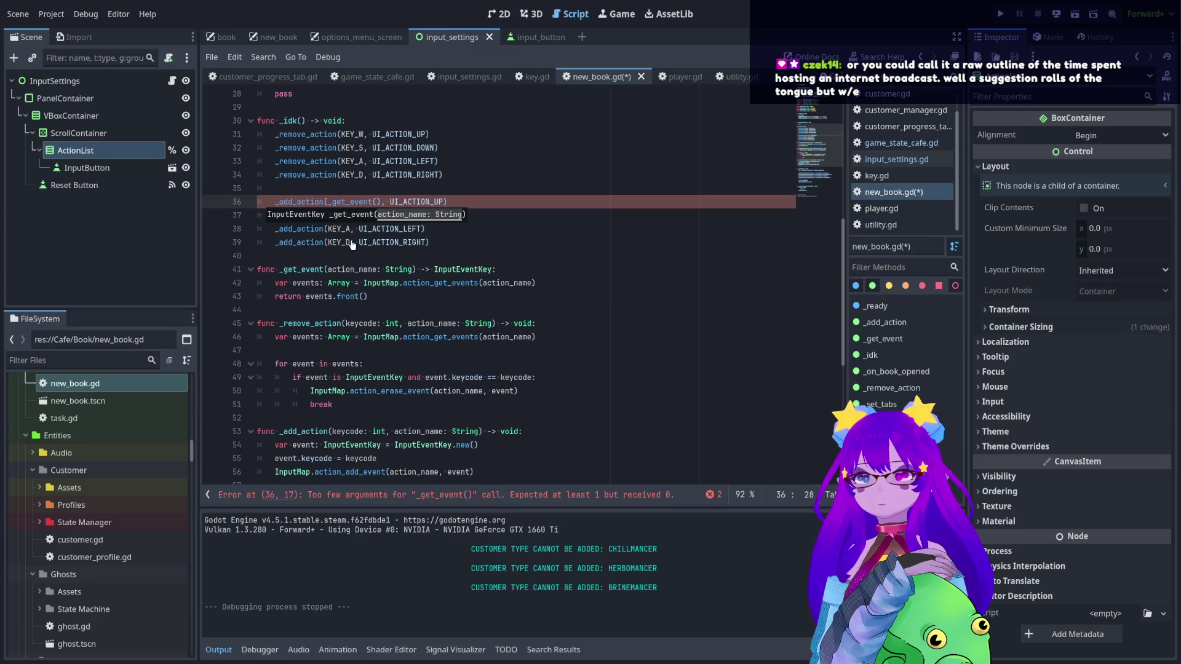
{"action": "scroll", "coordinate": [308, 197], "scroll_direction": "up", "scroll_amount": 6}
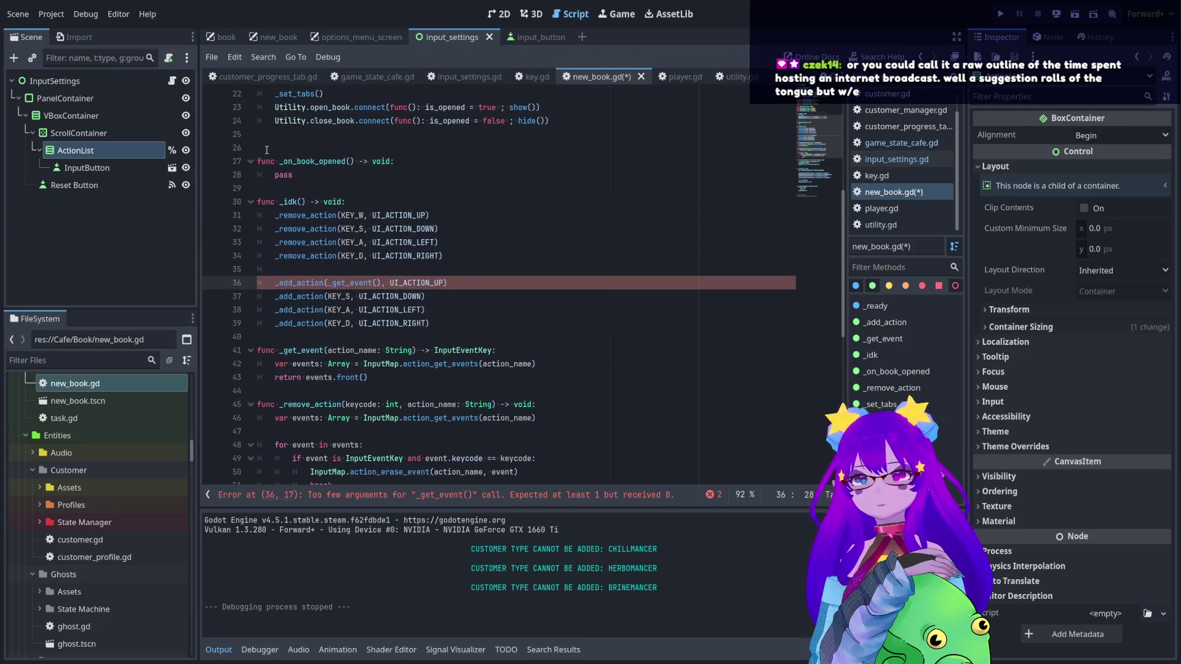
{"action": "left_click_drag", "start_coordinate": [257, 175], "coordinate": [372, 215]}
{"action": "scroll", "coordinate": [372, 215], "scroll_direction": "down", "scroll_amount": 3}
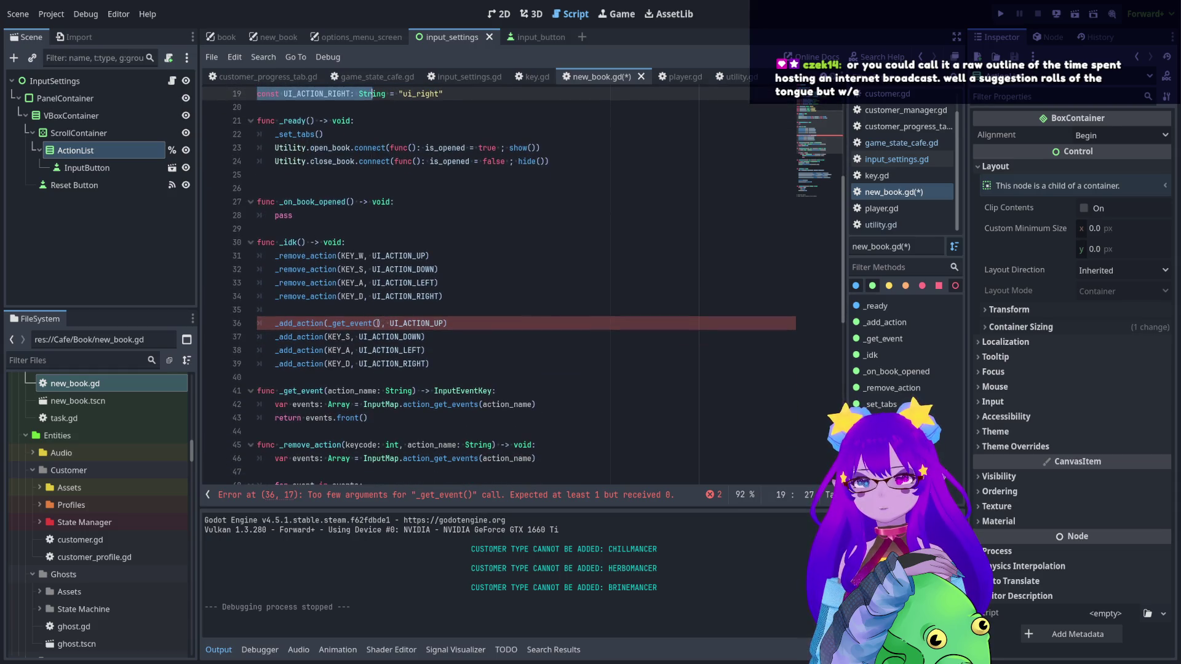
{"action": "left_click", "coordinate": [377, 323]}
{"action": "type", "text": "\""}
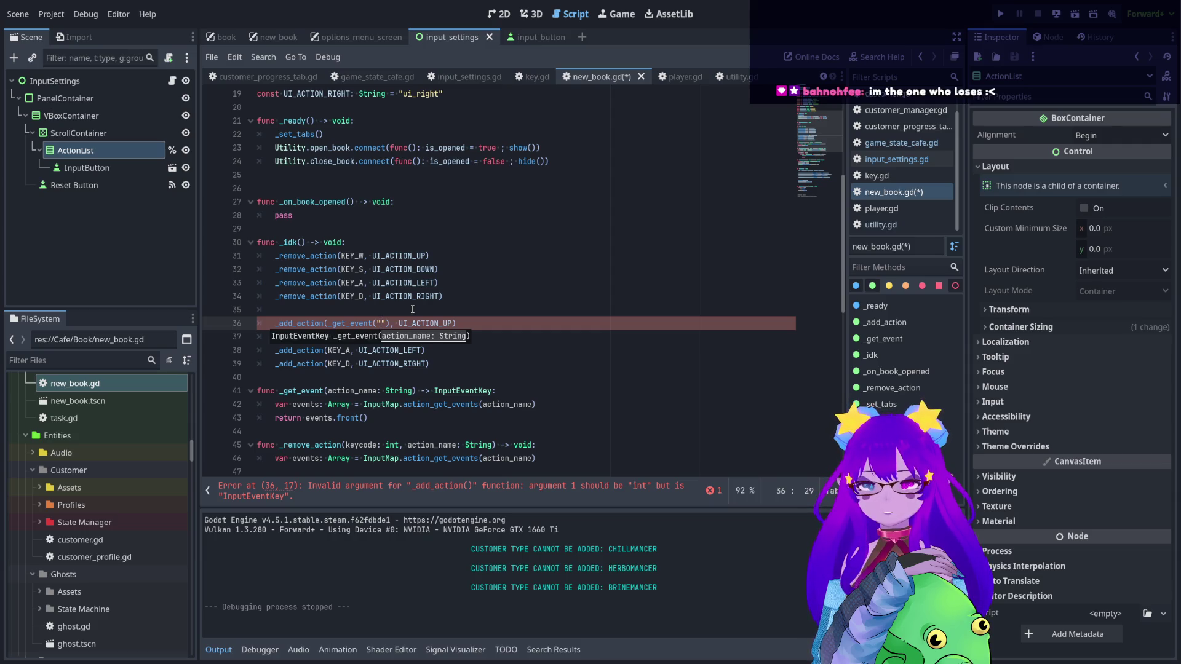
{"action": "type", "text": "menu up"}
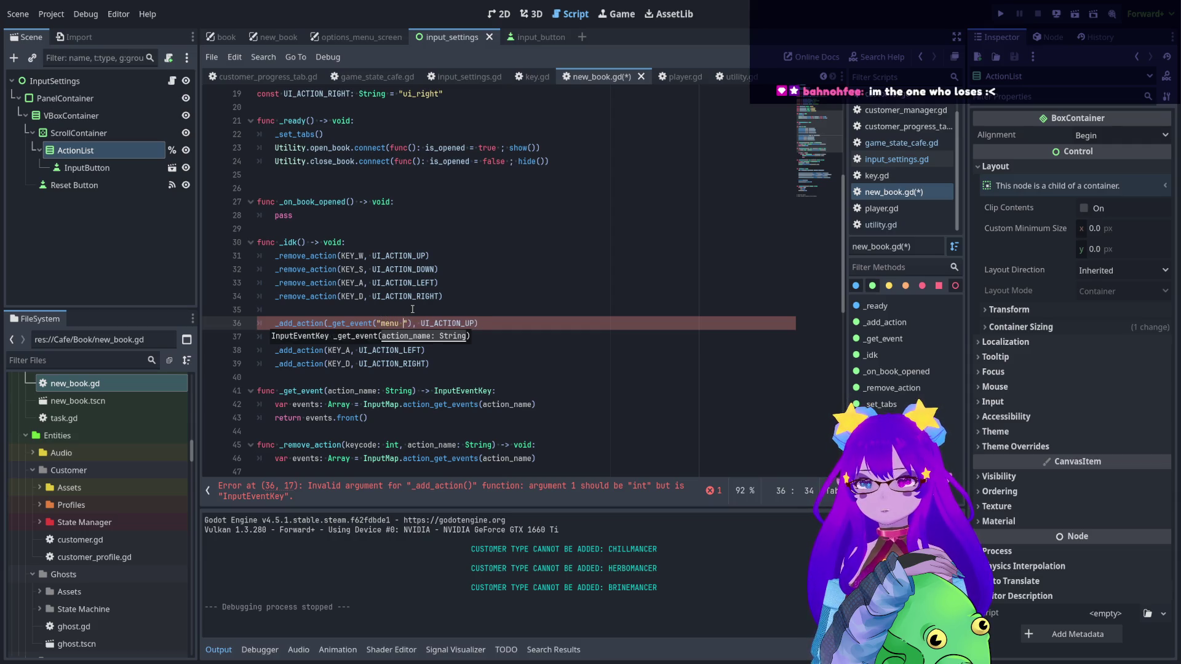
{"action": "left_click", "coordinate": [417, 307]}
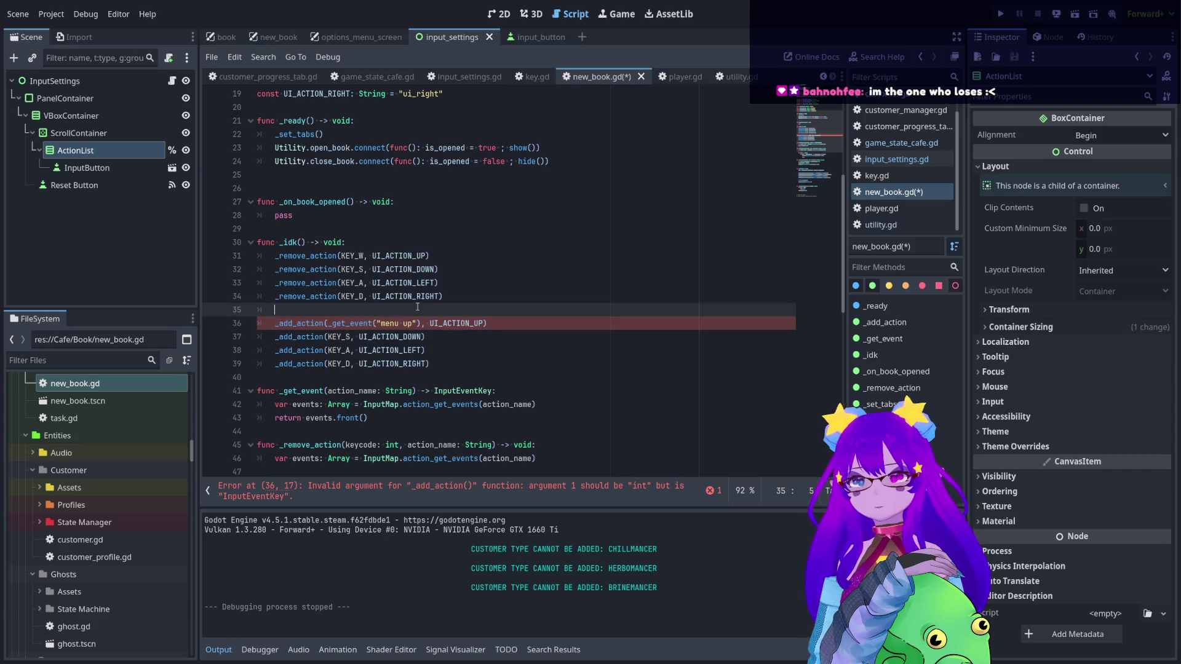
{"action": "left_click", "coordinate": [489, 322]}
{"action": "scroll", "coordinate": [441, 265], "scroll_direction": "down", "scroll_amount": 1}
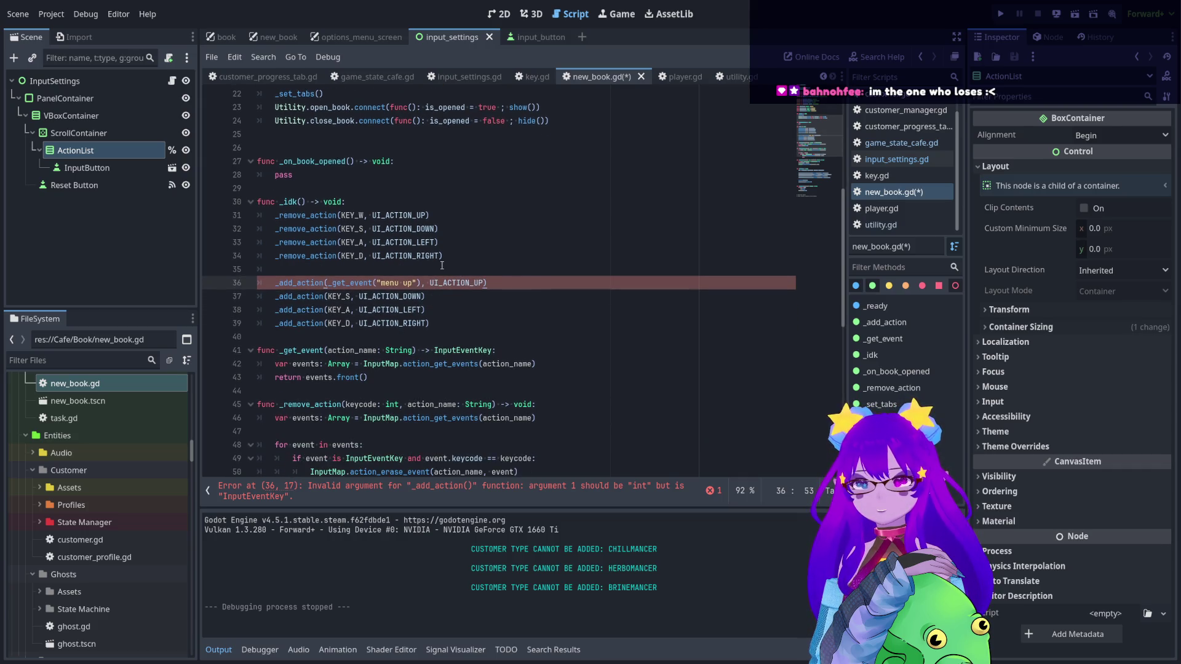
{"action": "scroll", "coordinate": [442, 266], "scroll_direction": "down", "scroll_amount": 1}
{"action": "left_click", "coordinate": [422, 242]}
{"action": "type", "text": "."}
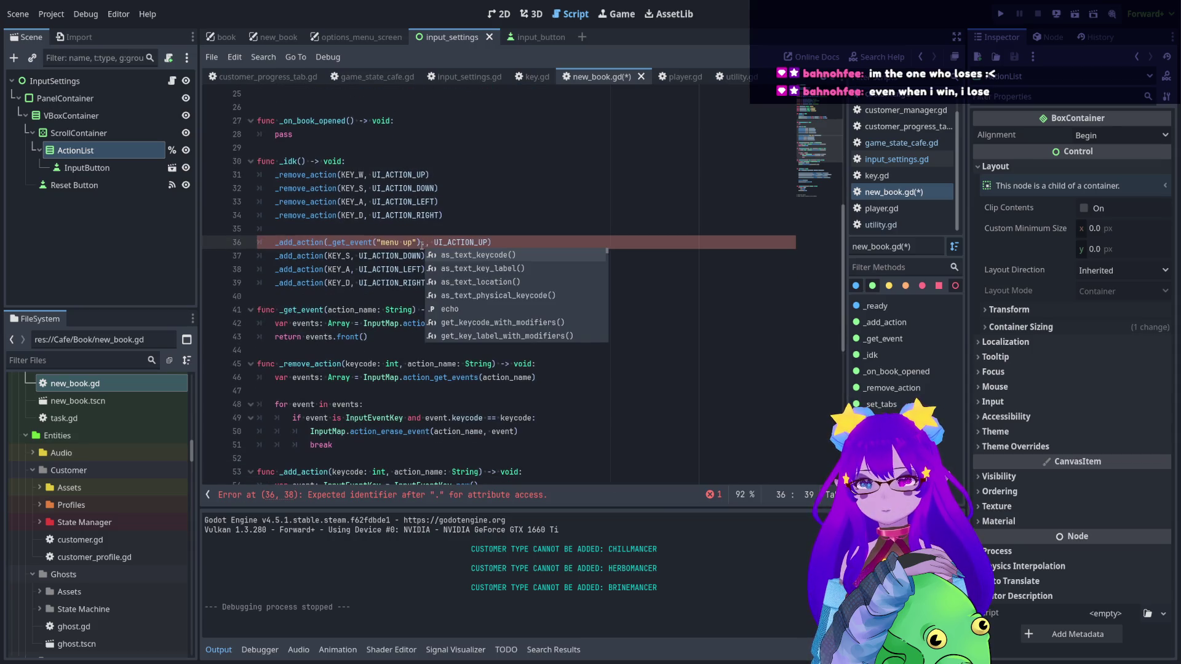
{"action": "type", "text": "keycode"}
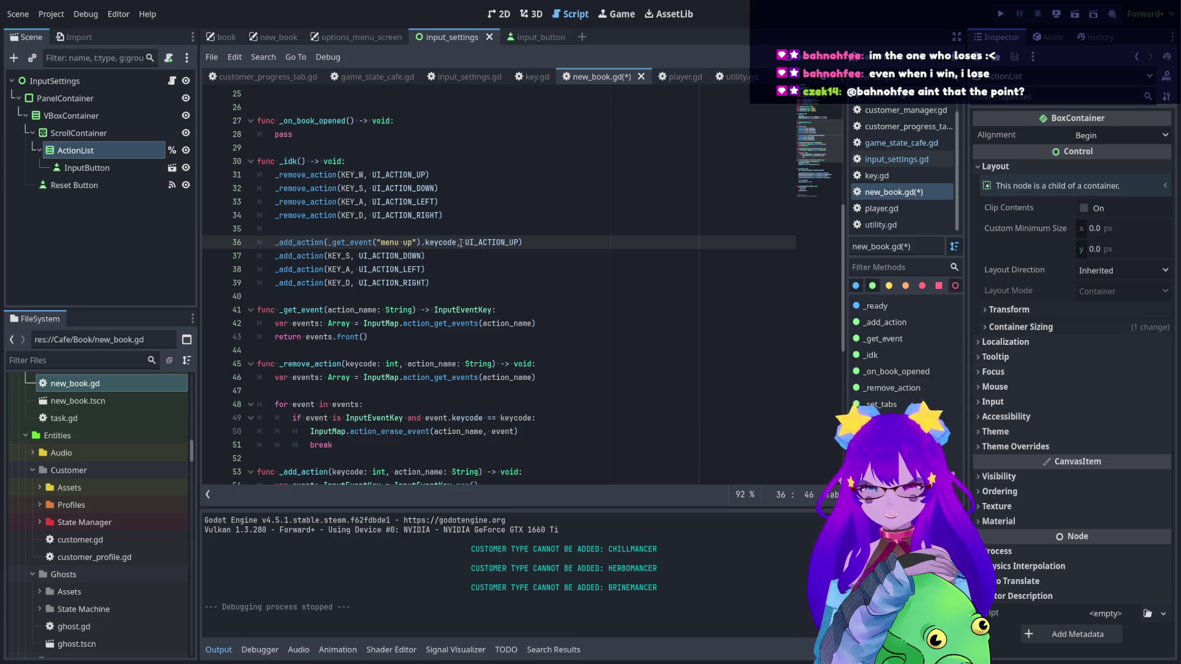
- Copy that keycode expression over KEY_S, KEY_A and KEY_D in the next three calls
{"action": "left_click_drag", "start_coordinate": [457, 242], "coordinate": [332, 242]}
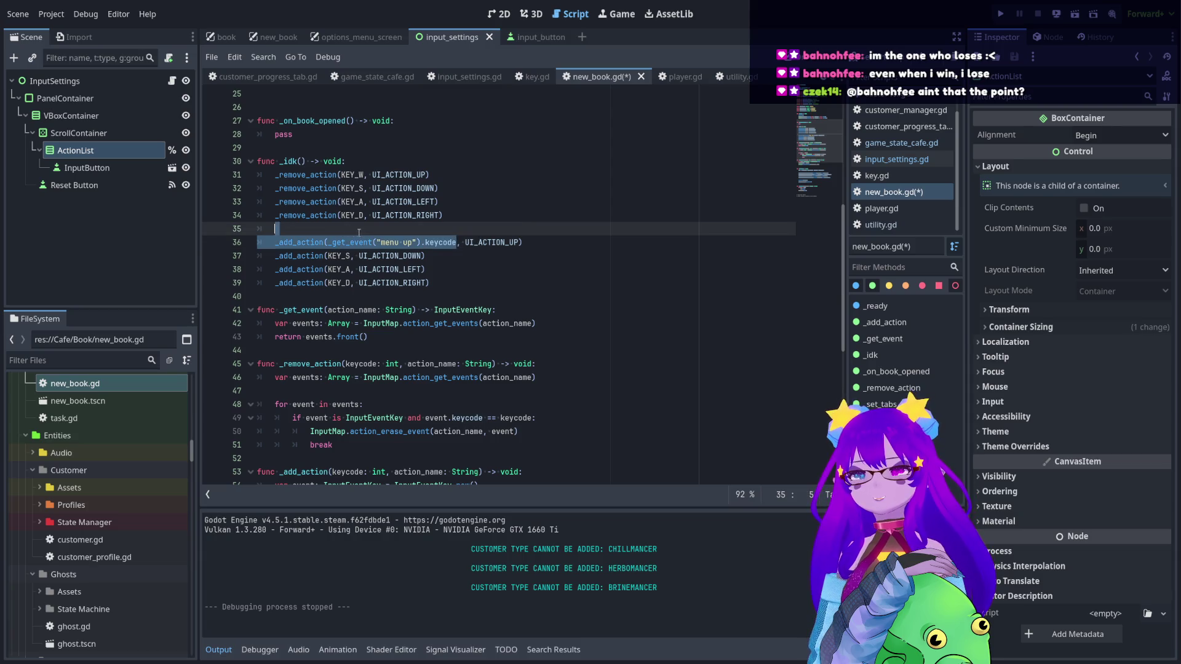
{"action": "key", "text": "ctrl+c"}
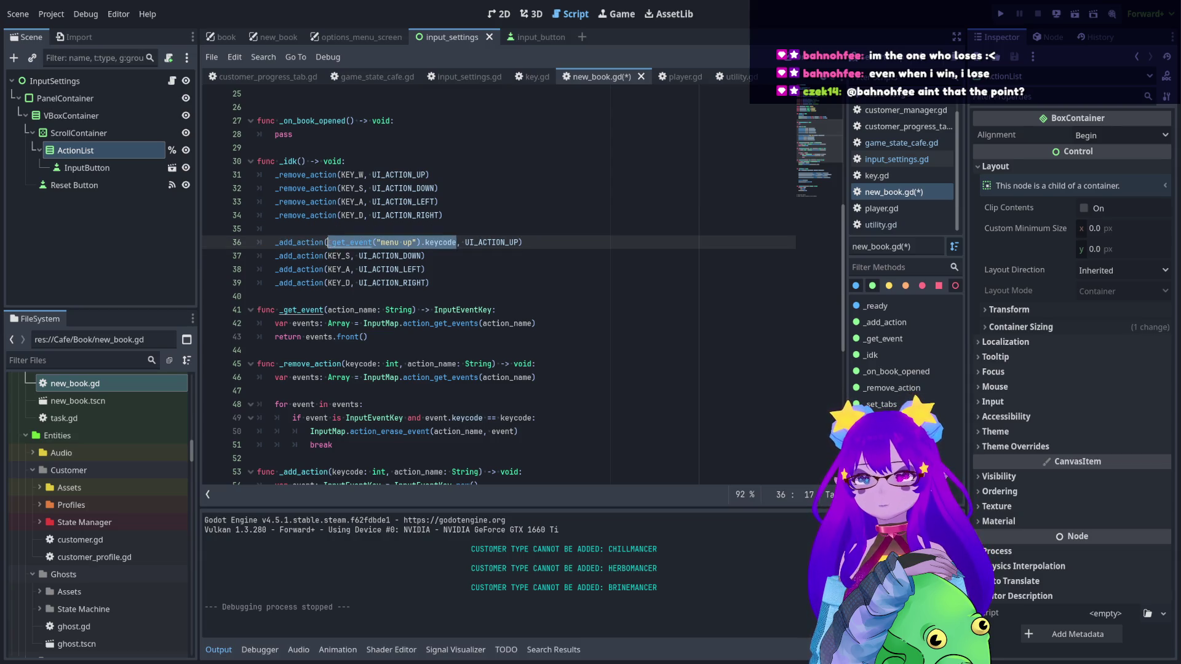
{"action": "double_click", "coordinate": [337, 256]}
{"action": "key", "text": "ctrl+v"}
{"action": "double_click", "coordinate": [337, 270]}
{"action": "key", "text": "ctrl+v"}
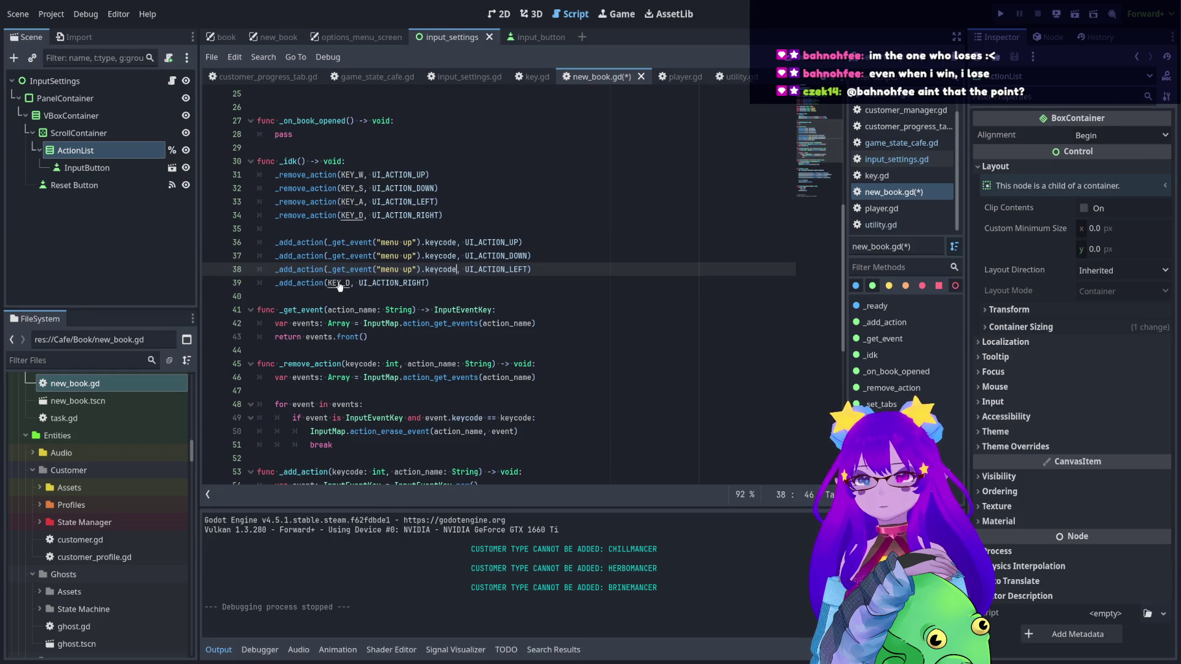
{"action": "double_click", "coordinate": [337, 283]}
{"action": "key", "text": "ctrl+v"}
- Change the pasted action names to menu down, menu left and menu right
{"action": "left_click", "coordinate": [408, 255]}
{"action": "double_click", "coordinate": [409, 256]}
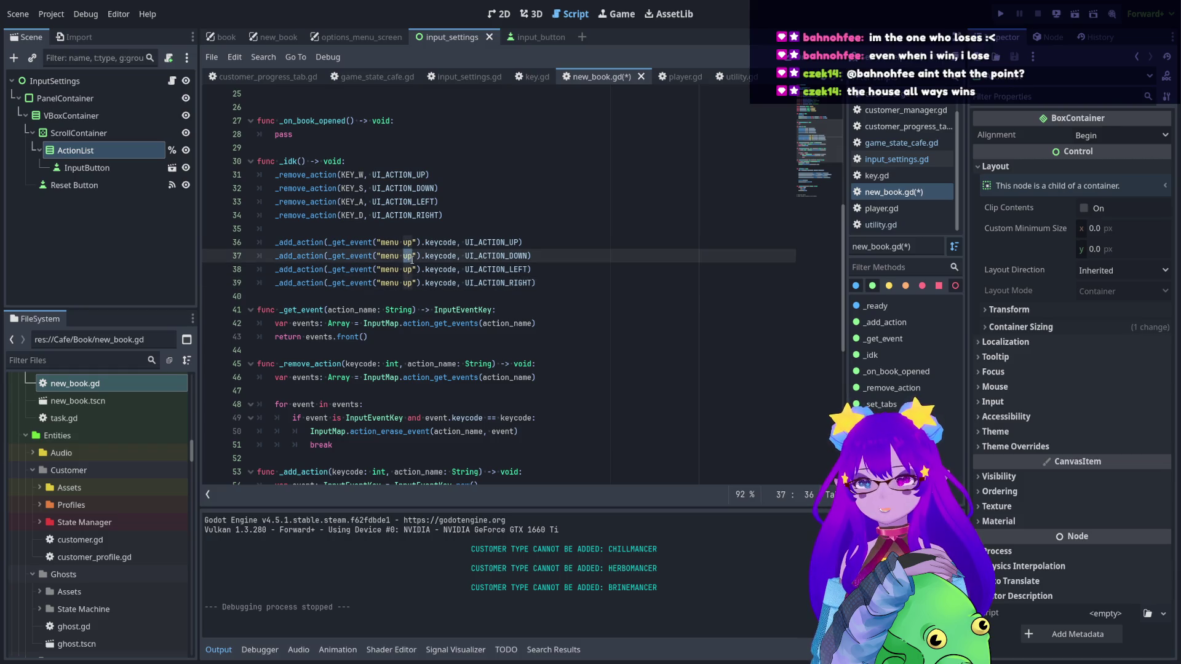
{"action": "type", "text": "down"}
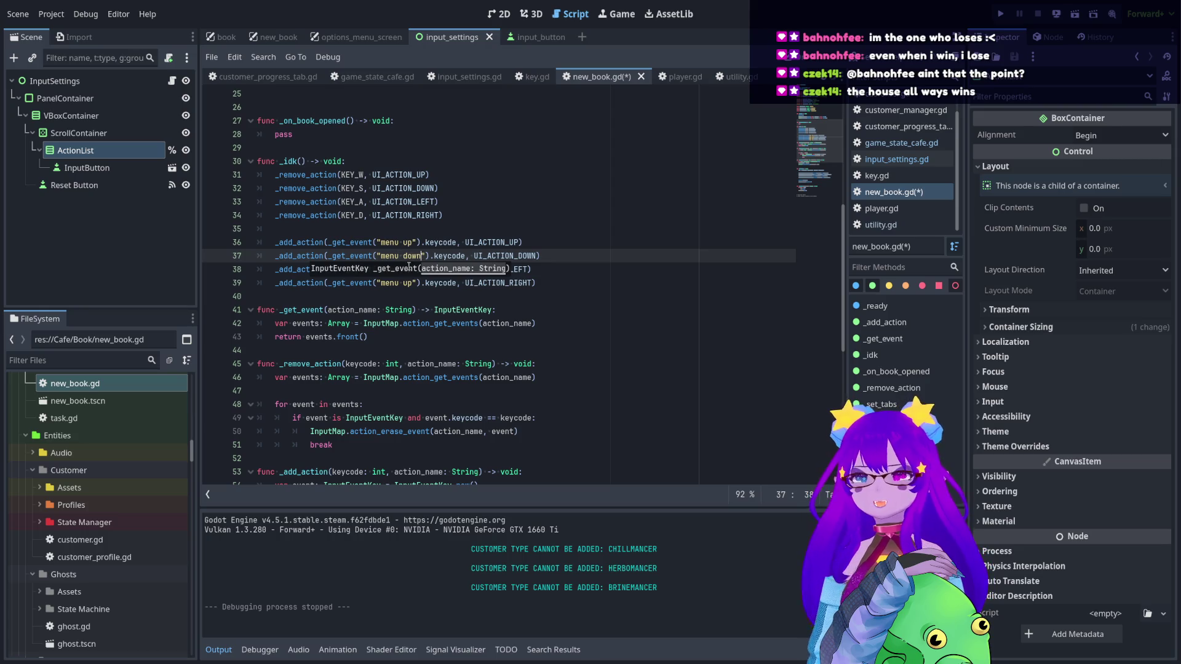
{"action": "double_click", "coordinate": [409, 270]}
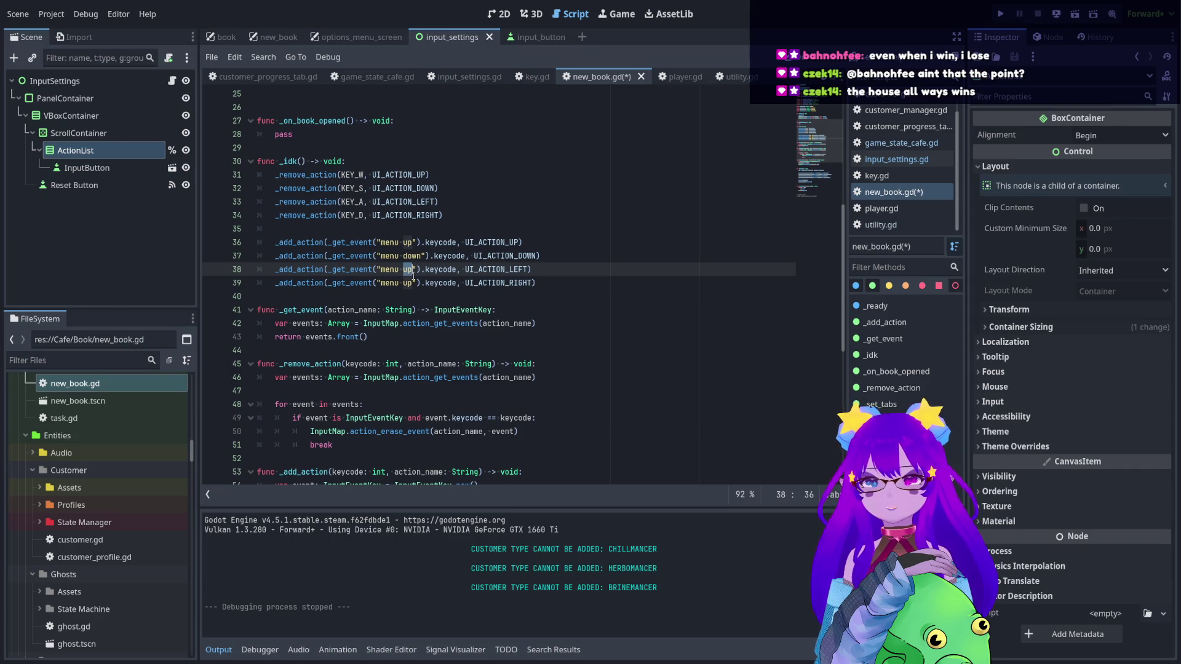
{"action": "type", "text": "left"}
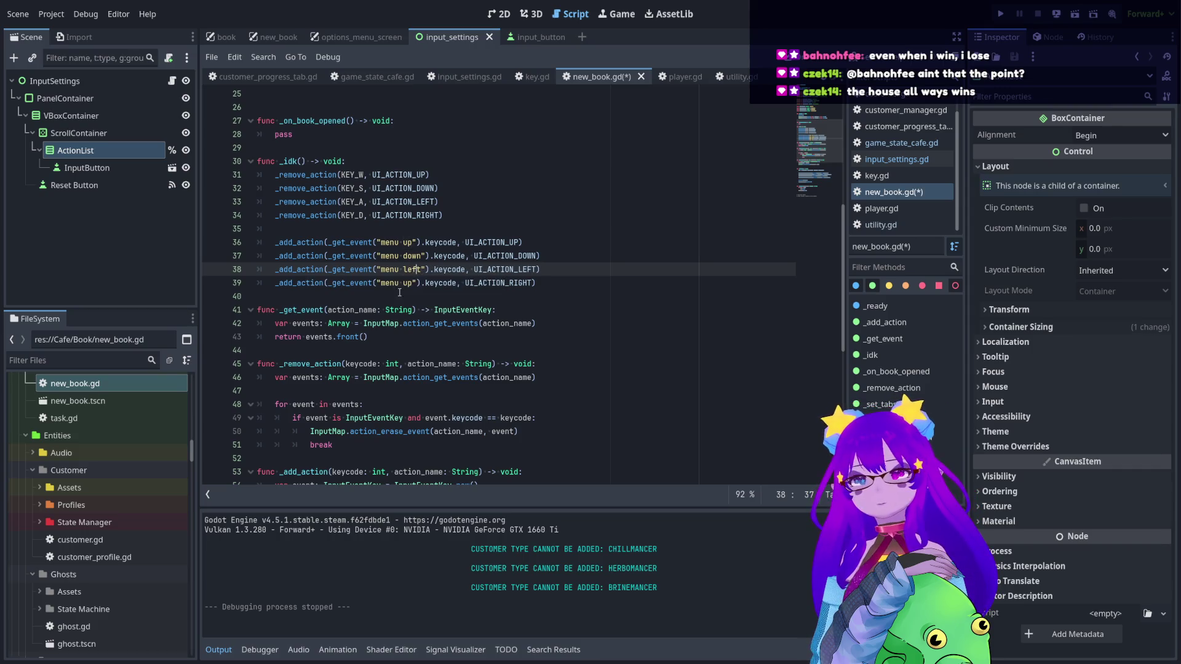
{"action": "left_click", "coordinate": [415, 283]}
{"action": "double_click", "coordinate": [409, 283]}
{"action": "type", "text": "right"}
{"action": "left_click", "coordinate": [352, 214]}
{"action": "scroll", "coordinate": [352, 211], "scroll_direction": "up", "scroll_amount": 2}
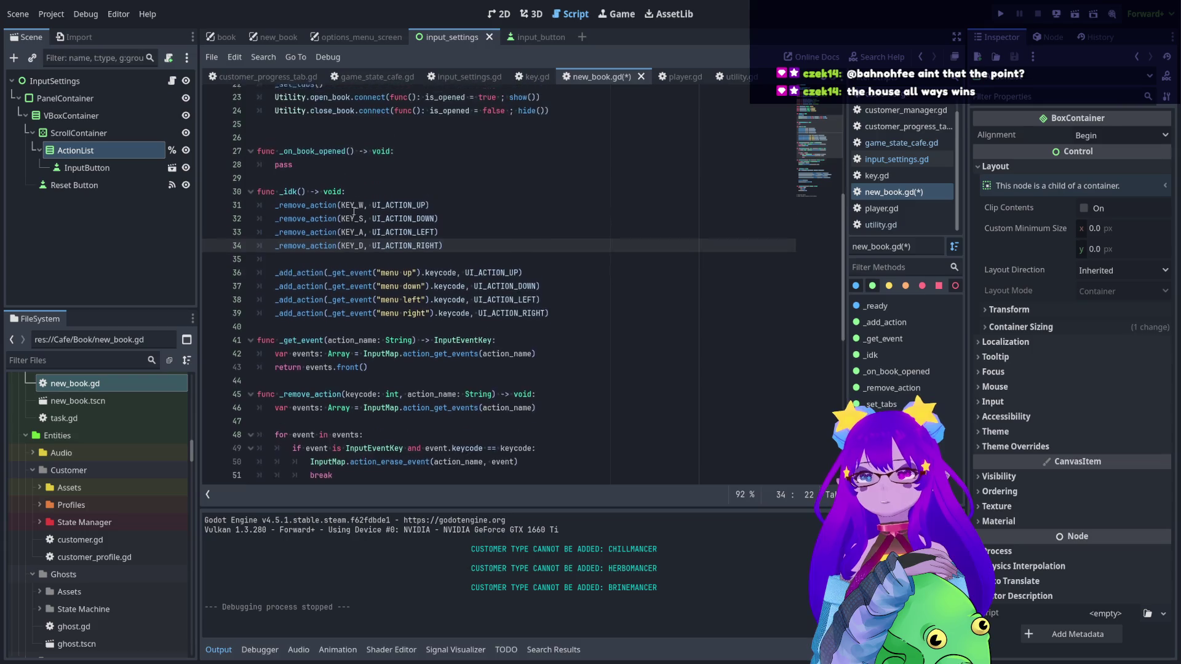
- Review the keycode expressions, _remove_action lines and UI action constants in _idk
{"action": "scroll", "coordinate": [352, 211], "scroll_direction": "up", "scroll_amount": 1}
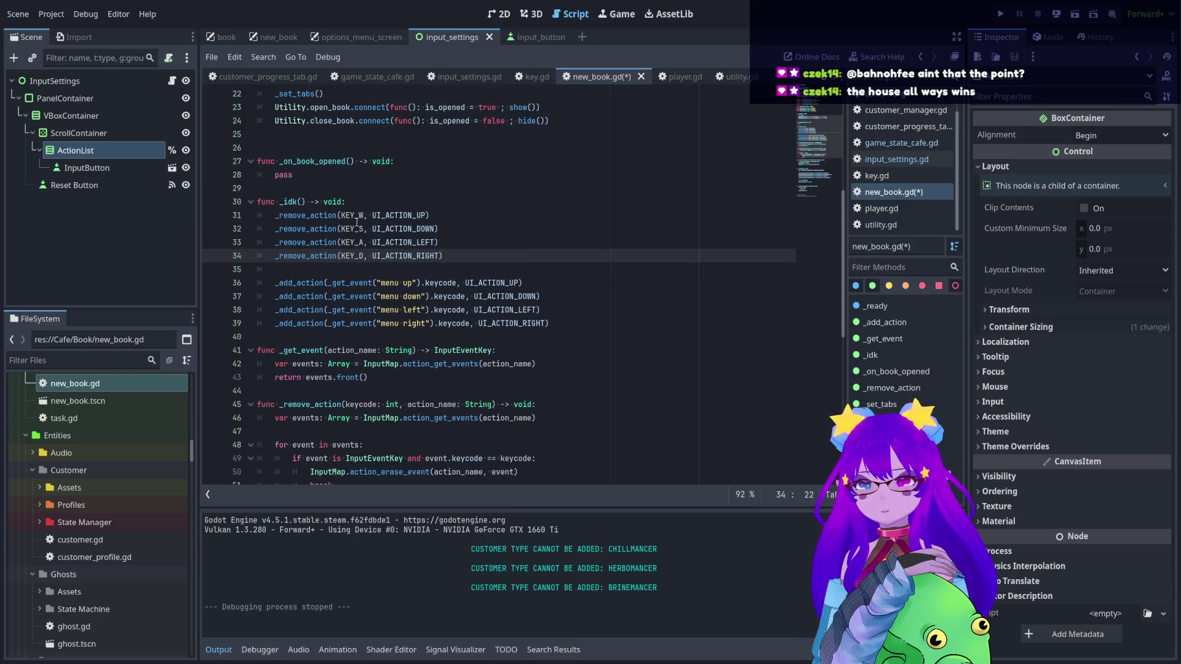
{"action": "key", "text": "Up"}
{"action": "key", "text": "Up"}
{"action": "key", "text": "Up"}
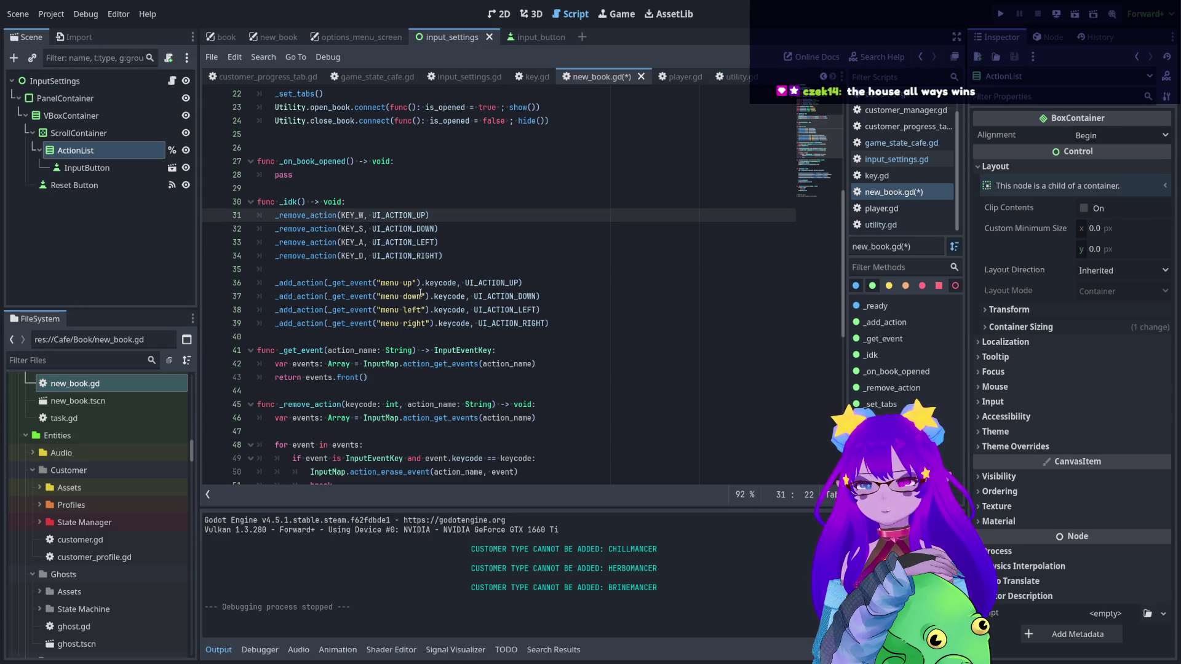
{"action": "left_click_drag", "start_coordinate": [456, 283], "coordinate": [332, 282]}
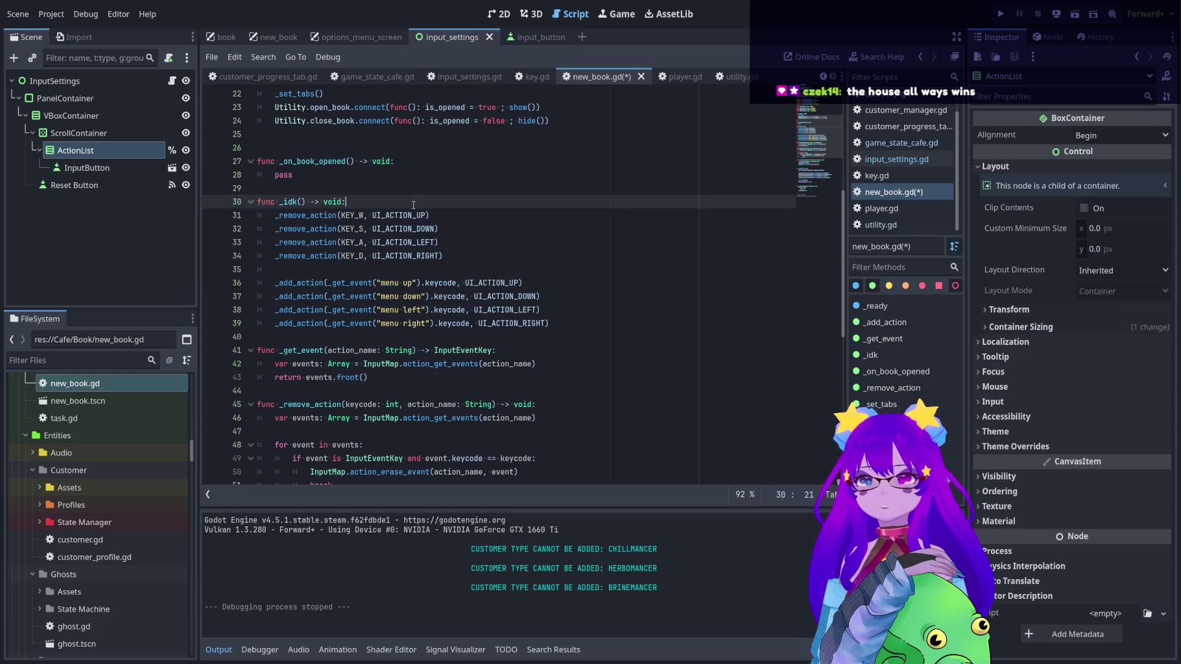
{"action": "left_click", "coordinate": [461, 247]}
{"action": "scroll", "coordinate": [448, 232], "scroll_direction": "up", "scroll_amount": 4}
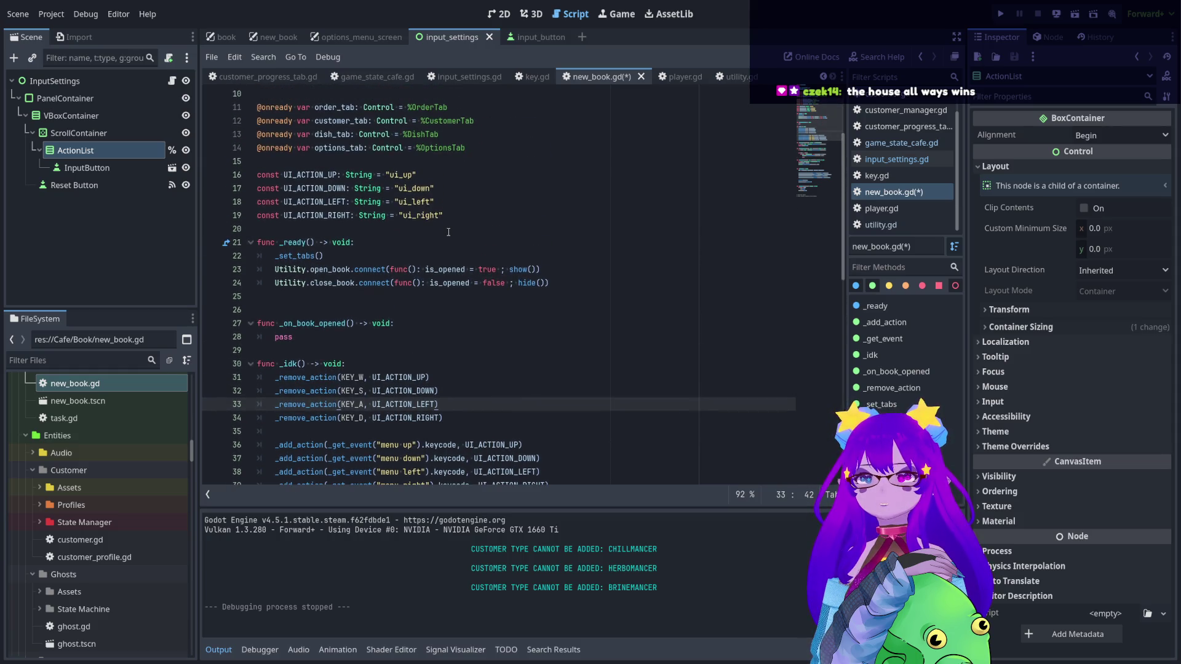
{"action": "scroll", "coordinate": [449, 232], "scroll_direction": "down", "scroll_amount": 3}
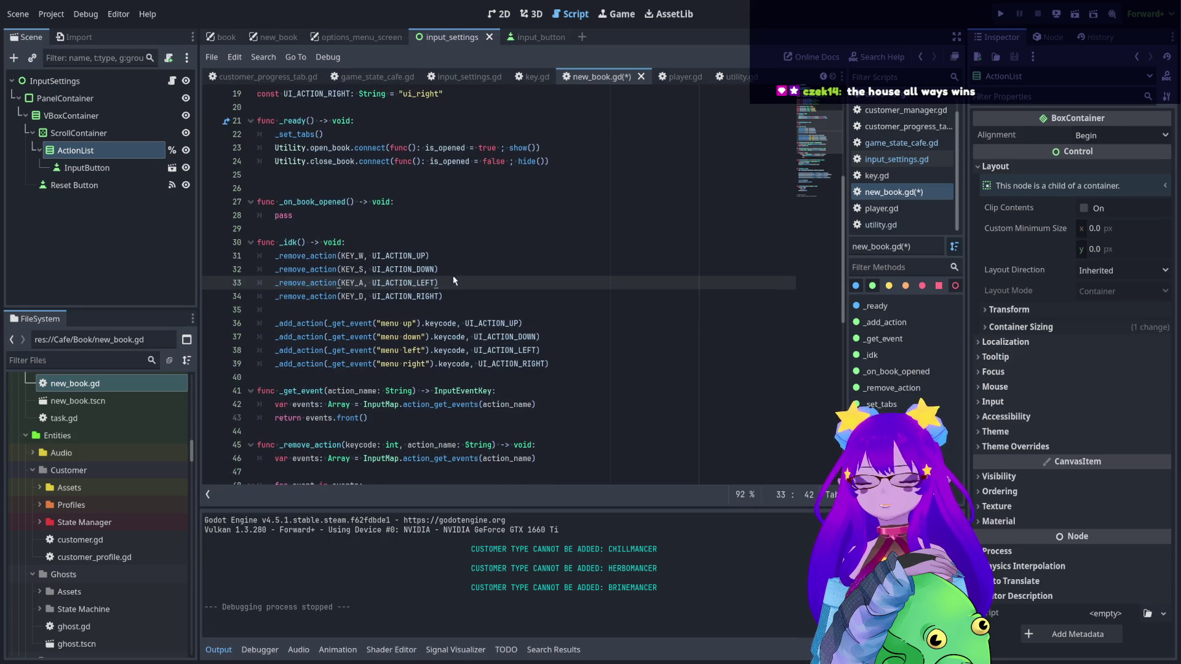
{"action": "left_click_drag", "start_coordinate": [461, 295], "coordinate": [270, 256]}
{"action": "left_click", "coordinate": [478, 269]}
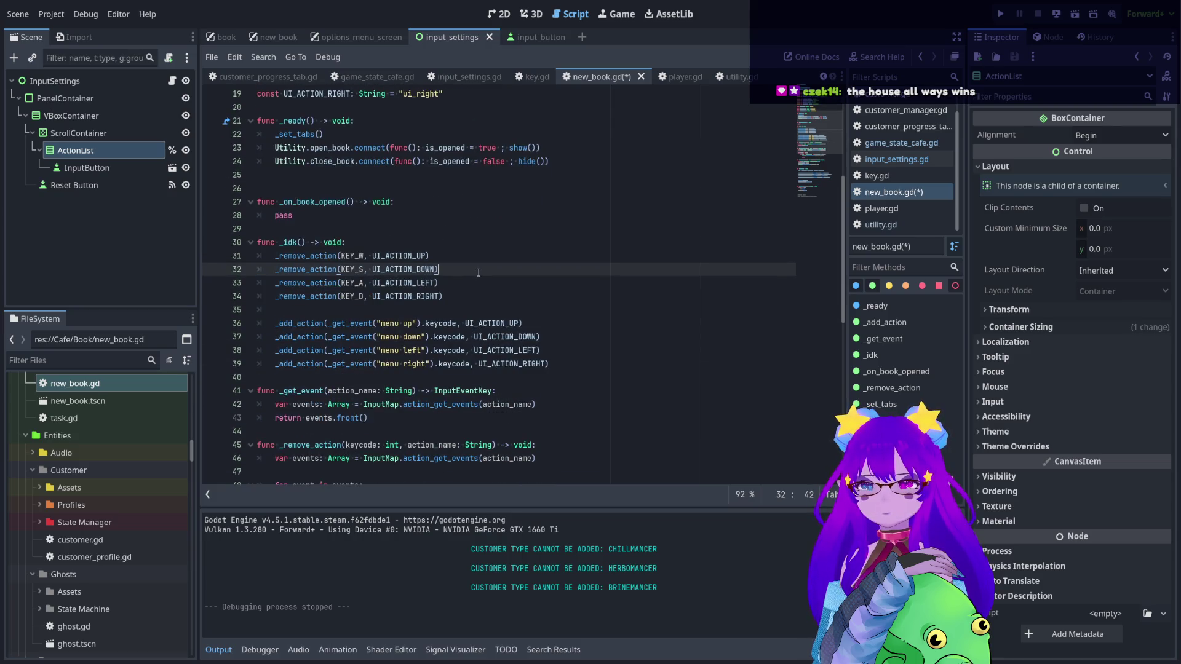
{"action": "scroll", "coordinate": [478, 272], "scroll_direction": "up", "scroll_amount": 2}
{"action": "left_click_drag", "start_coordinate": [450, 172], "coordinate": [469, 148]}
{"action": "left_click", "coordinate": [469, 148]}
- Select the three-line _get_event function below _idk and cut it
{"action": "scroll", "coordinate": [469, 150], "scroll_direction": "down", "scroll_amount": 3}
{"action": "scroll", "coordinate": [469, 152], "scroll_direction": "down", "scroll_amount": 1}
{"action": "left_click", "coordinate": [379, 297]}
{"action": "left_click_drag", "start_coordinate": [388, 297], "coordinate": [257, 269]}
{"action": "key", "text": "ctrl+c"}
{"action": "key", "text": "BackSpace"}
- Paste the _get_event function above _idk, tidying the blank lines around it
{"action": "scroll", "coordinate": [338, 221], "scroll_direction": "up", "scroll_amount": 1}
{"action": "key", "text": "BackSpace"}
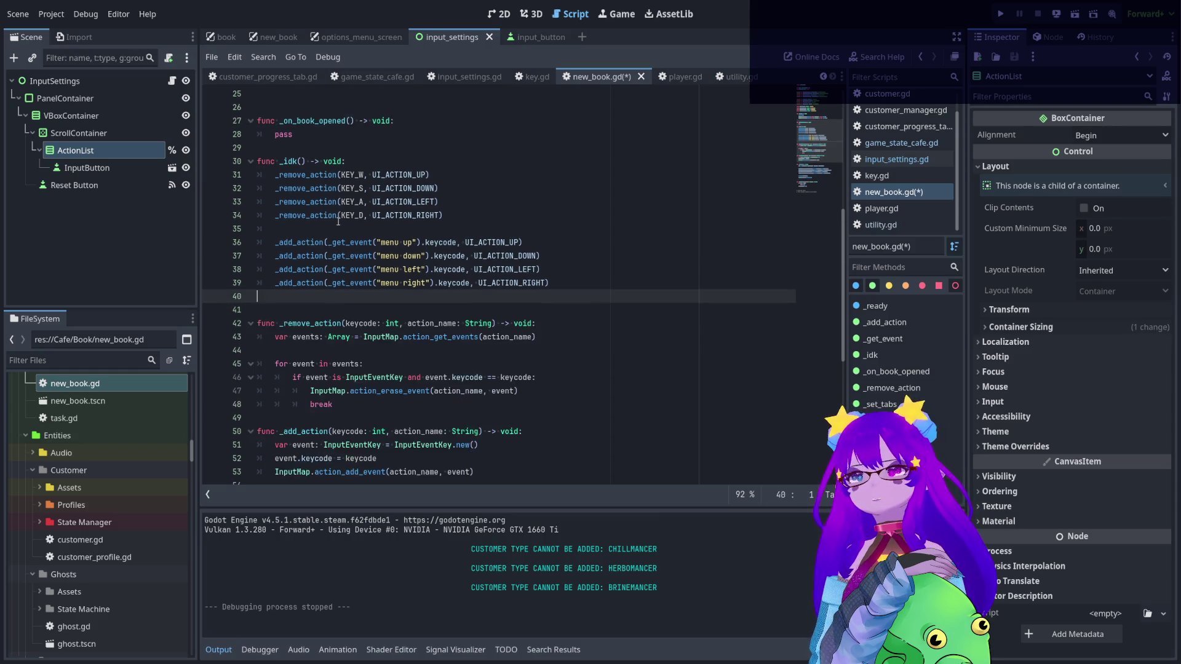
{"action": "scroll", "coordinate": [295, 202], "scroll_direction": "up", "scroll_amount": 1}
{"action": "left_click", "coordinate": [286, 195]}
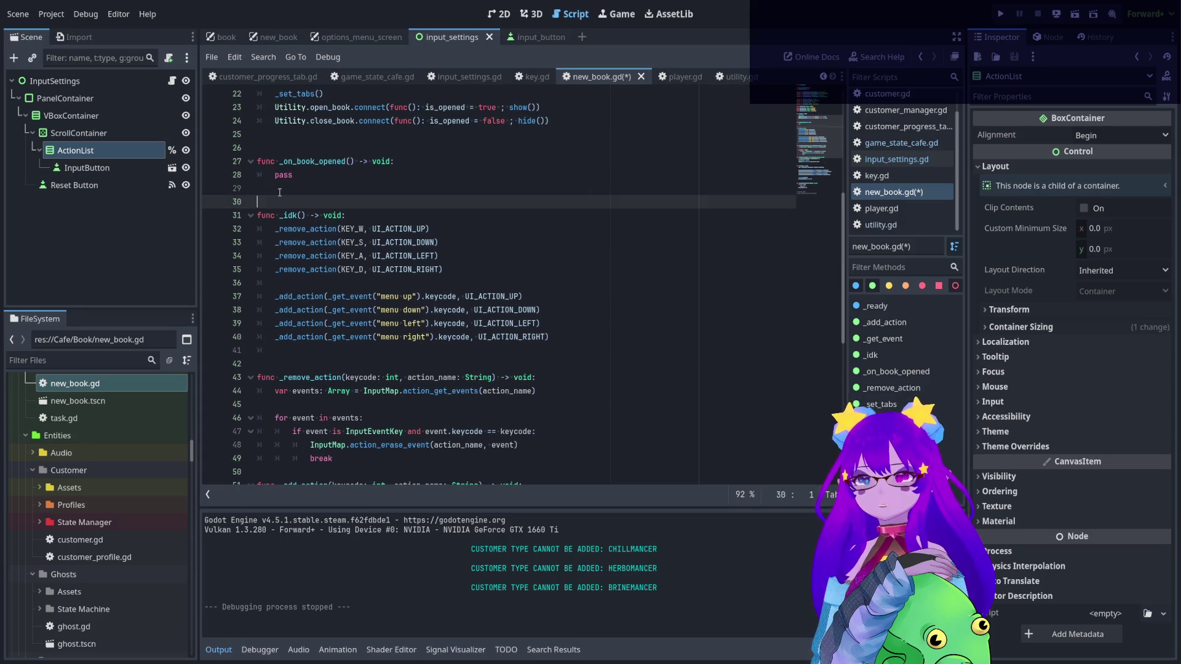
{"action": "key", "text": "Return"}
{"action": "key", "text": "Return"}
{"action": "key", "text": "Up"}
{"action": "key", "text": "ctrl+v"}
- Rename _idk to _assign_menu_keys and add blank lines after it for a new function
{"action": "left_click_drag", "start_coordinate": [298, 255], "coordinate": [283, 255]}
{"action": "type", "text": "assign_"}
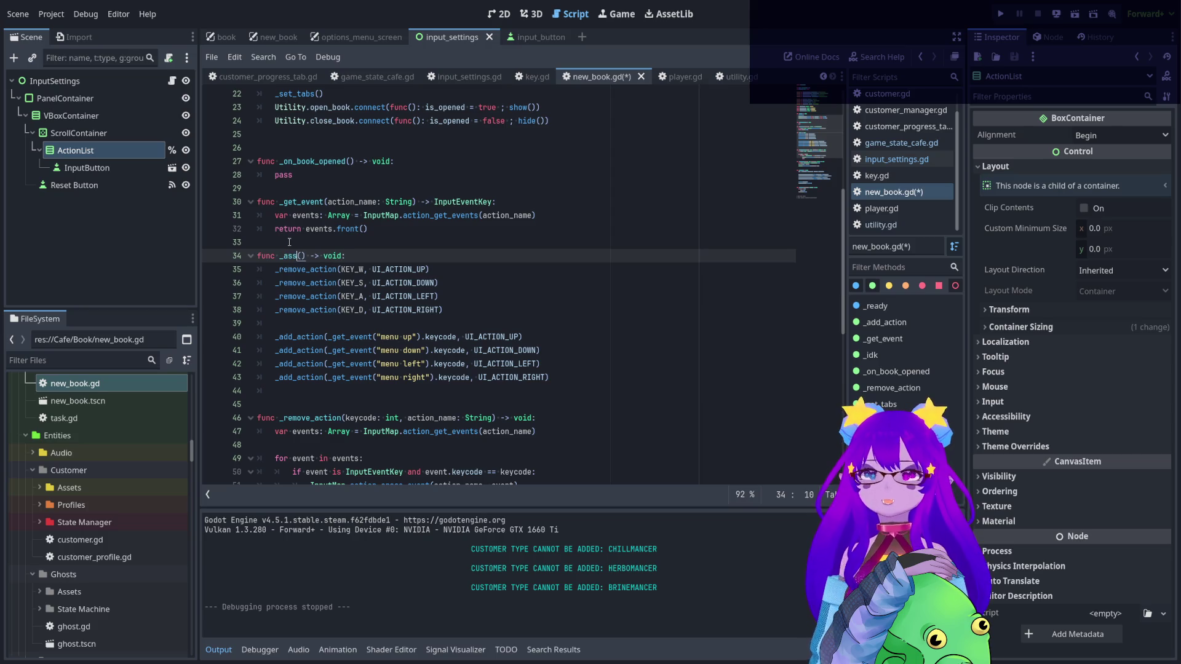
{"action": "type", "text": "menu"}
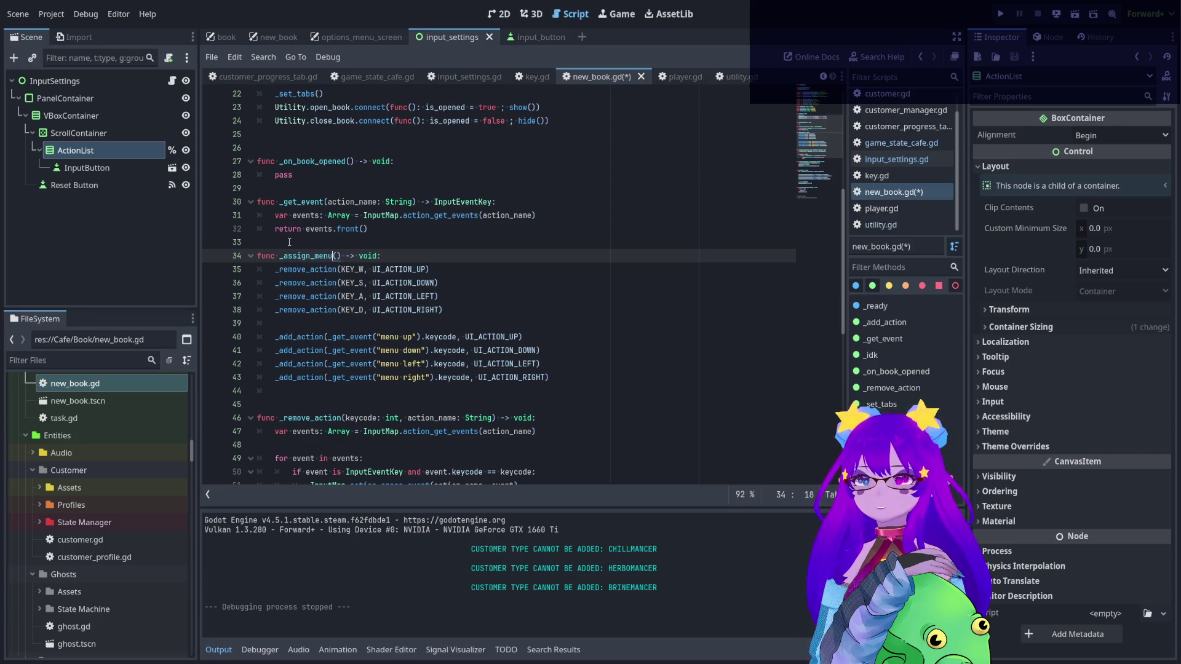
{"action": "type", "text": "_"}
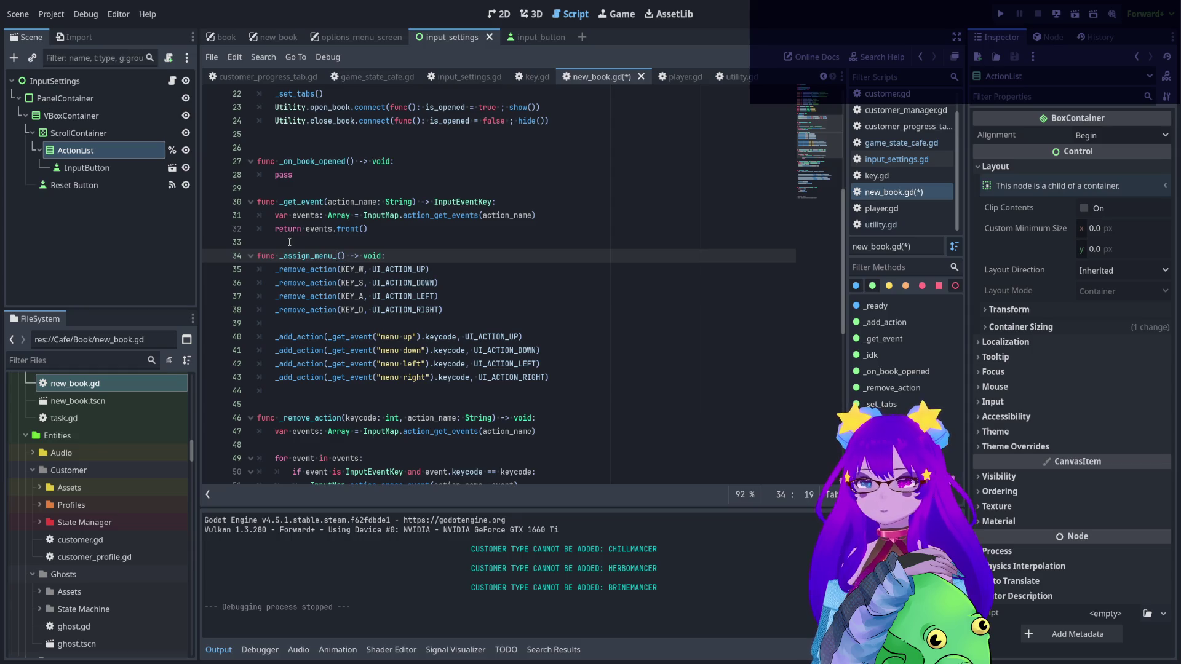
{"action": "type", "text": "keys"}
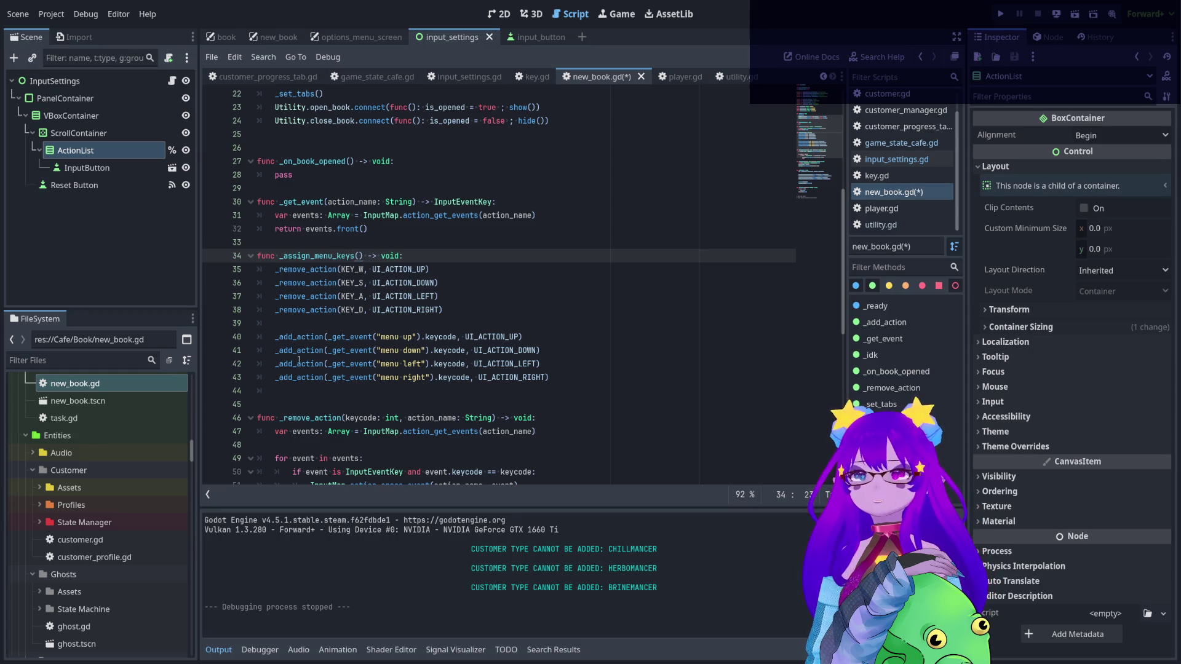
{"action": "left_click", "coordinate": [260, 401]}
{"action": "key", "text": "Up"}
{"action": "key", "text": "Return"}
{"action": "scroll", "coordinate": [419, 359], "scroll_direction": "down", "scroll_amount": 1}
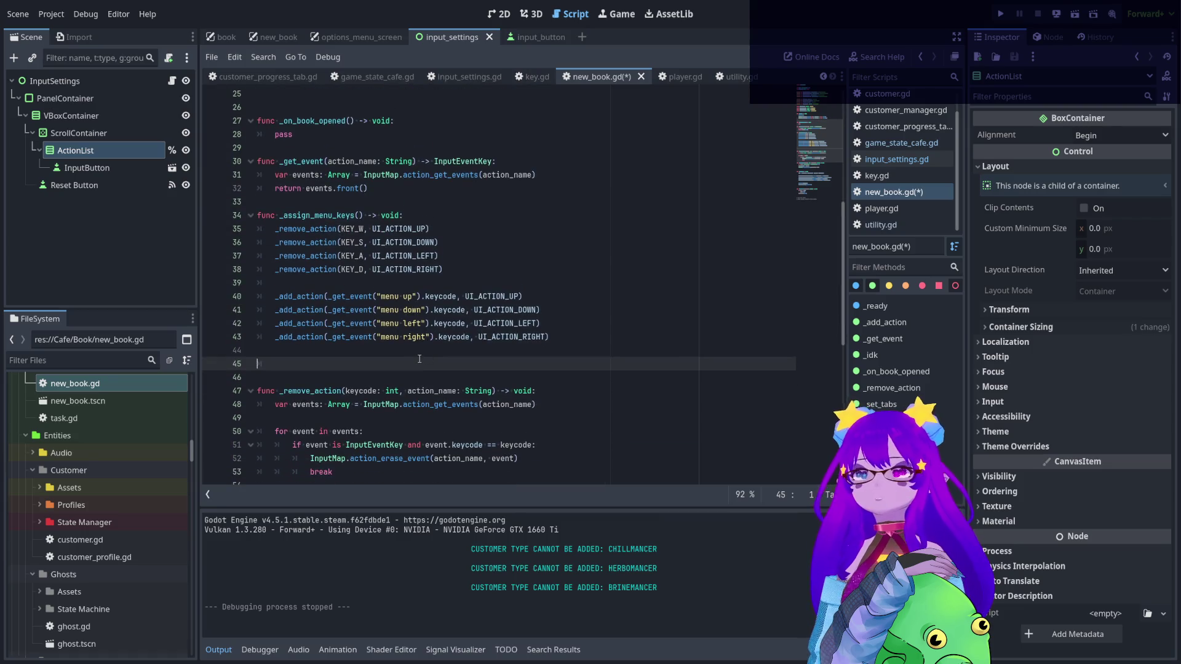
- Declare 'func unassign_menu_keys() -> void:' below _assign_menu_keys
{"action": "type", "text": "fun"}
{"action": "type", "text": "un"}
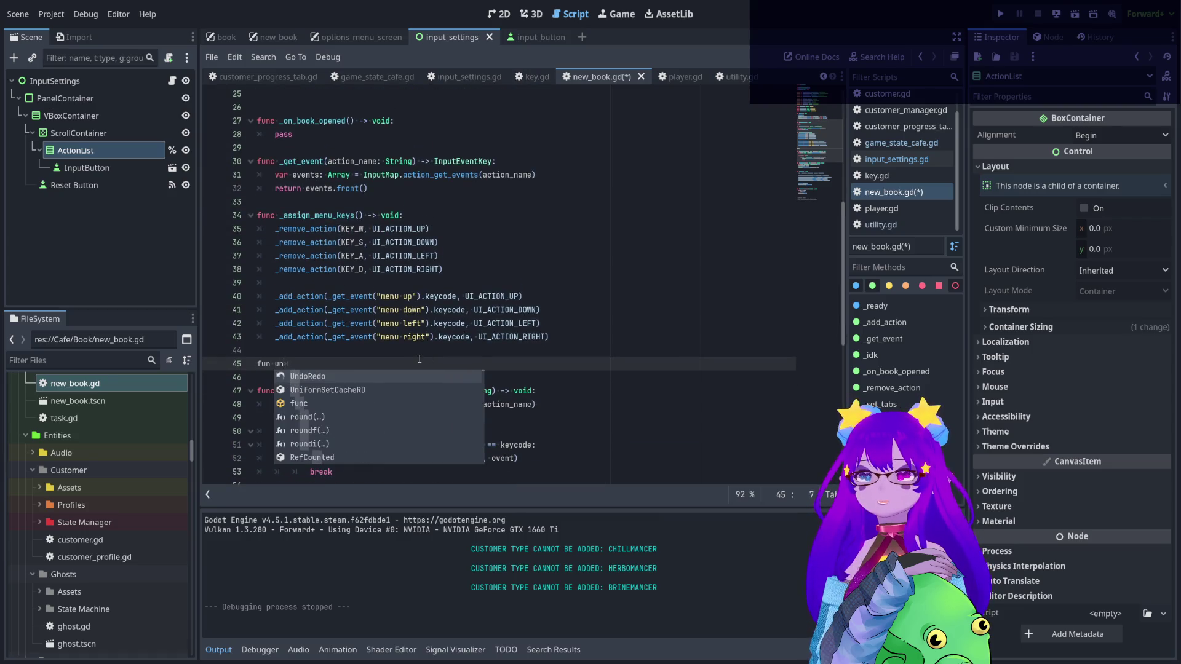
{"action": "type", "text": "assign"}
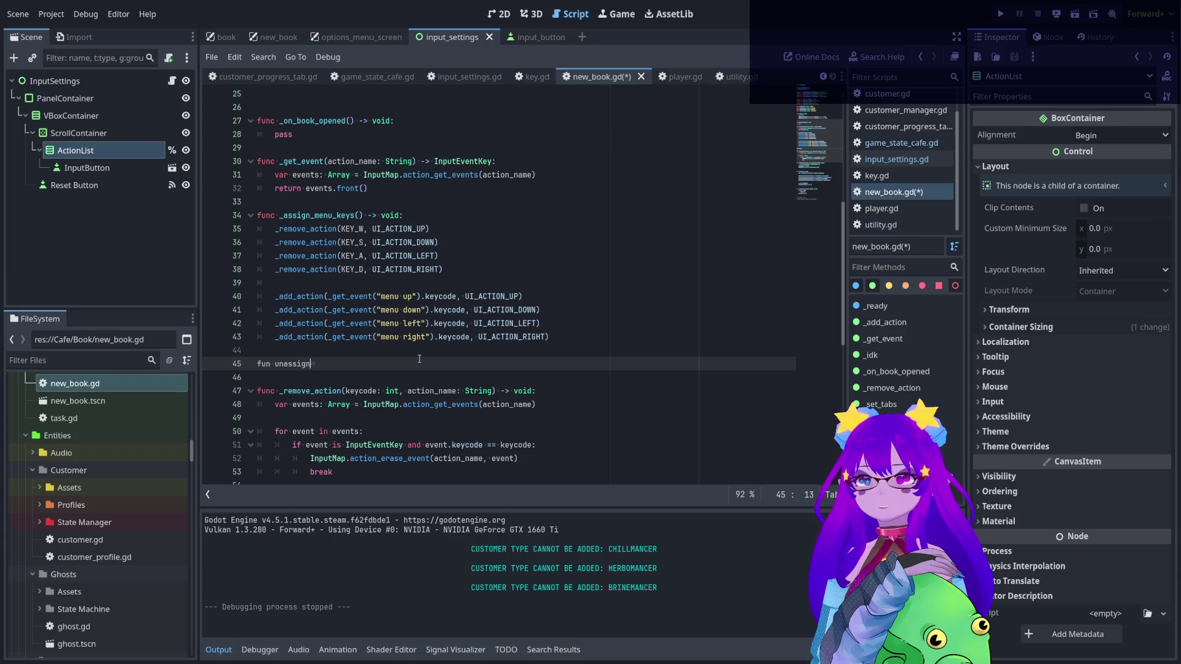
{"action": "type", "text": "_menu"}
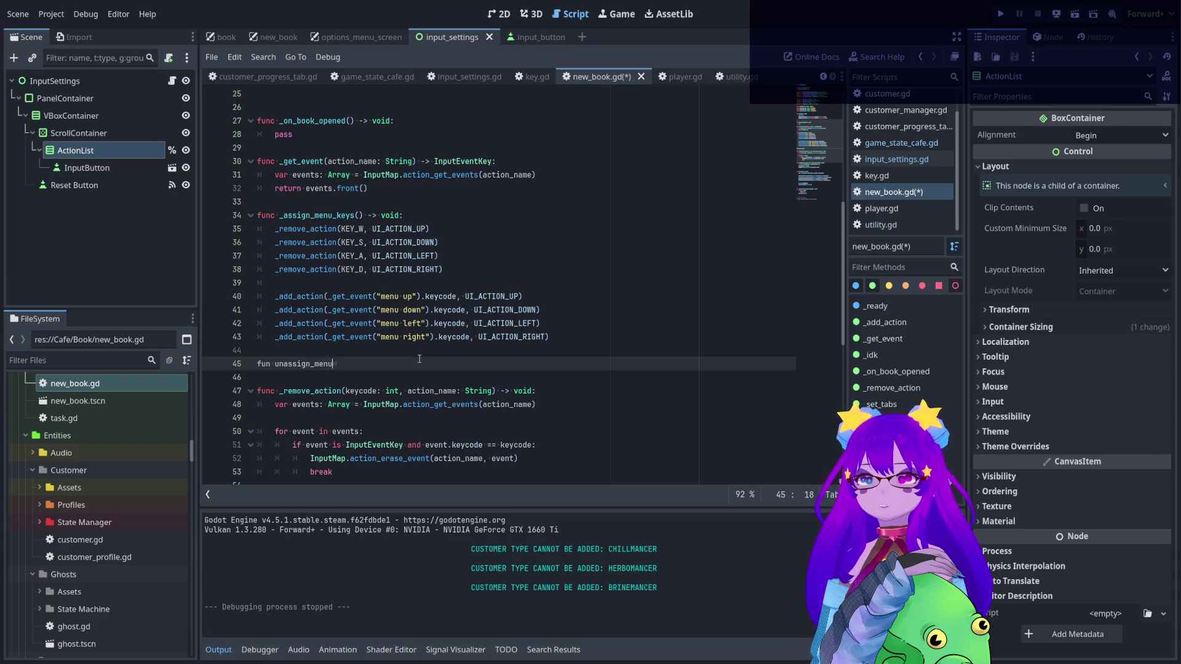
{"action": "type", "text": "_keys() ->"}
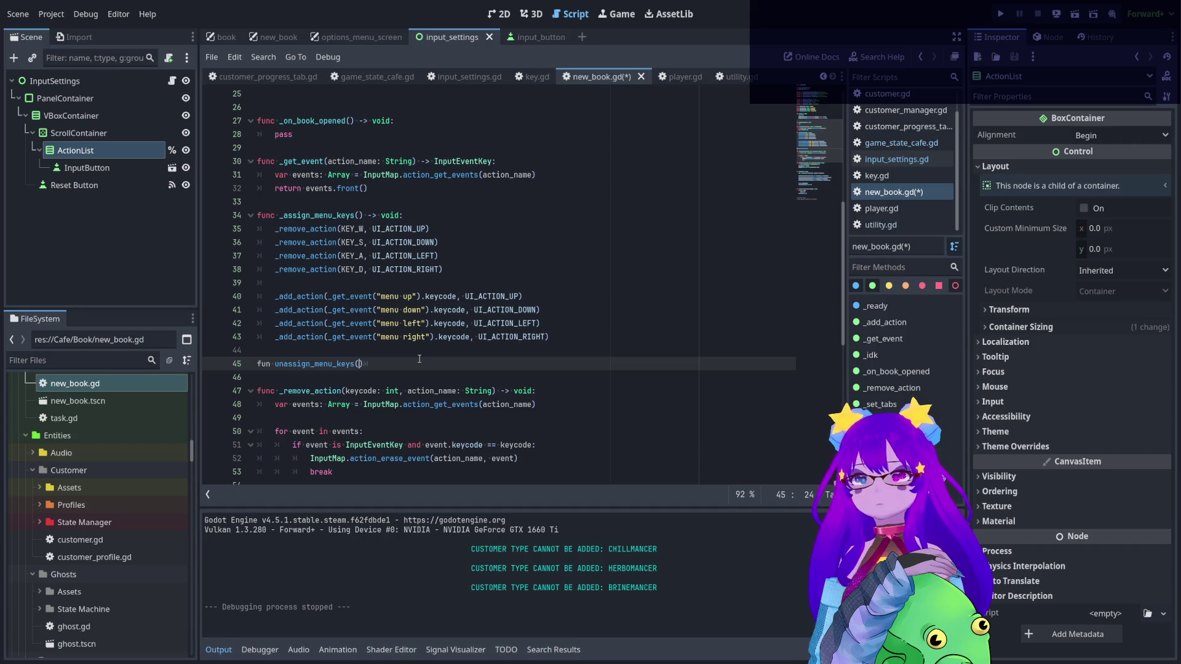
{"action": "type", "text": " void:"}
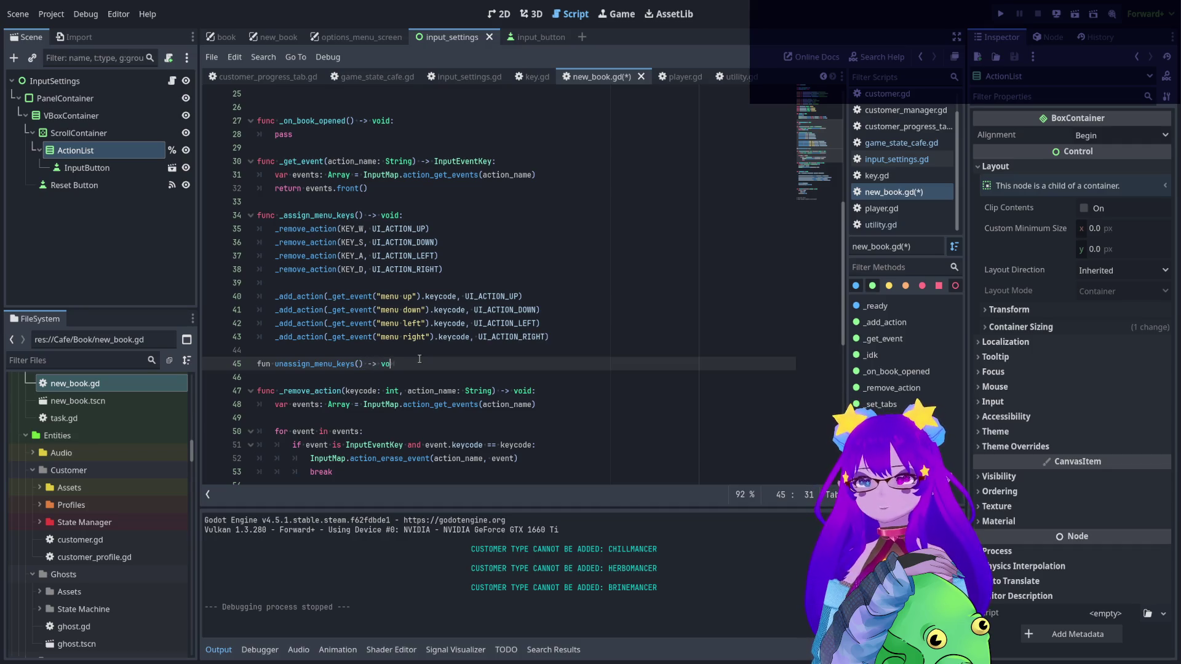
{"action": "key", "text": "Return"}
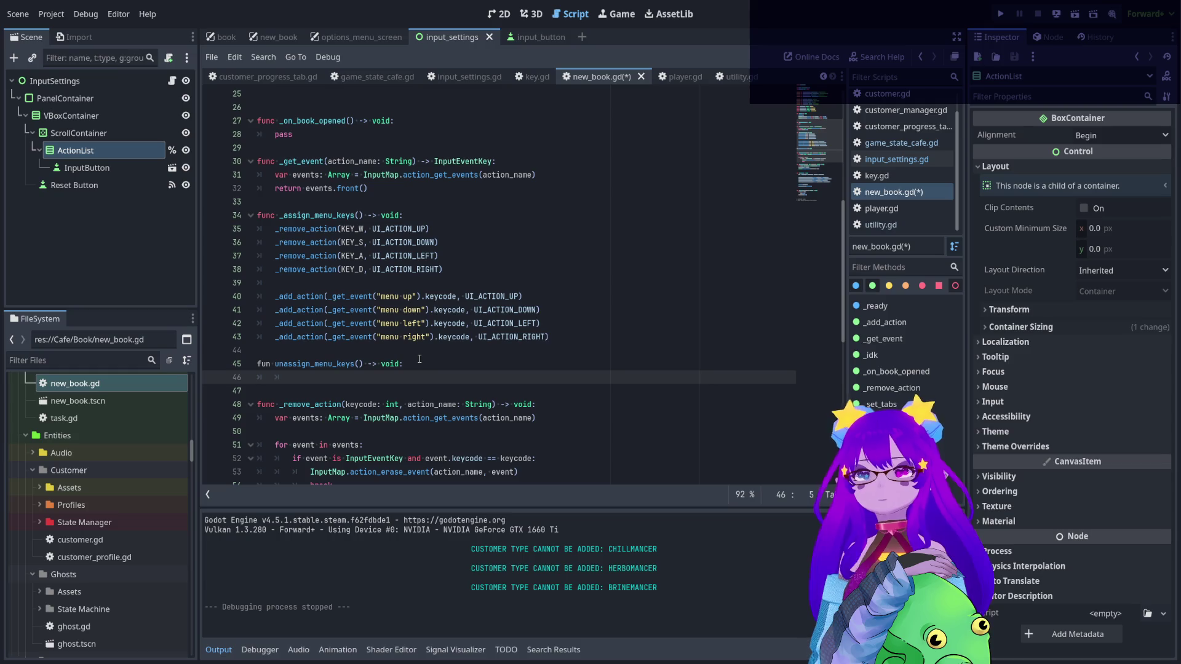
- Fill unassign_menu_keys with the nine remove and add lines copied from _assign_menu_keys
{"action": "scroll", "coordinate": [372, 361], "scroll_direction": "down", "scroll_amount": 1}
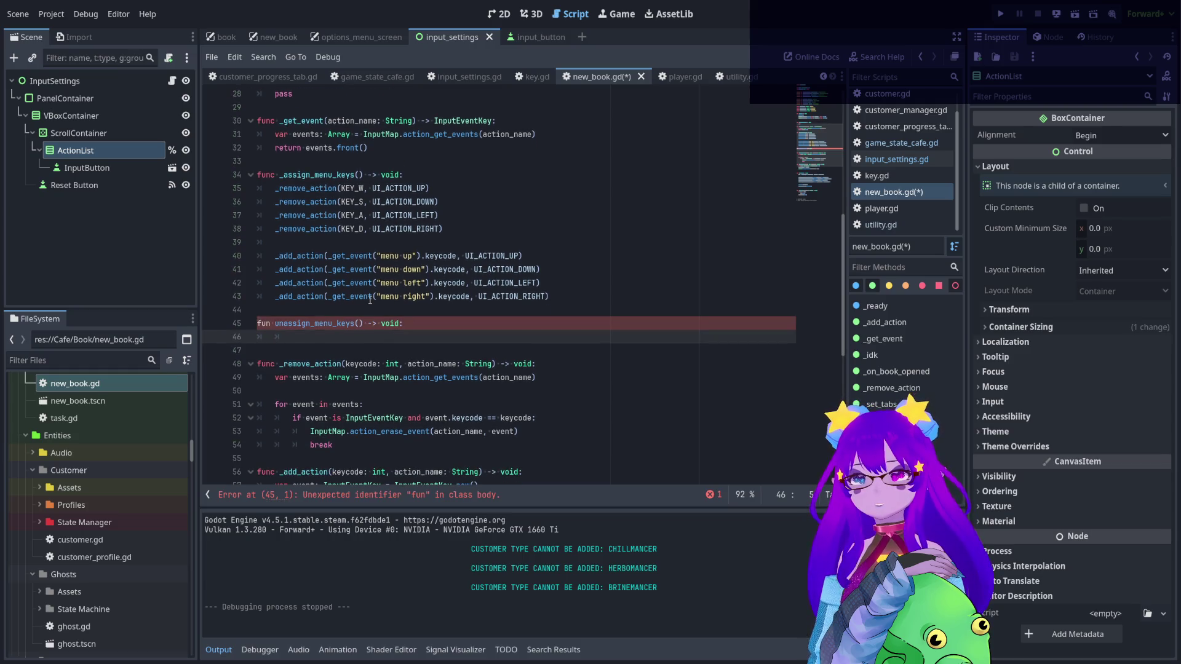
{"action": "mouse_move", "coordinate": [559, 299]}
{"action": "left_mouse_down"}
{"action": "mouse_move", "coordinate": [394, 257]}
{"action": "mouse_move", "coordinate": [259, 190]}
{"action": "mouse_move", "coordinate": [188, 193]}
{"action": "left_mouse_up"}
{"action": "key", "text": "ctrl+c"}
{"action": "left_click", "coordinate": [271, 323]}
{"action": "type", "text": "c"}
{"action": "left_click", "coordinate": [263, 336]}
{"action": "key", "text": "ctrl+v"}
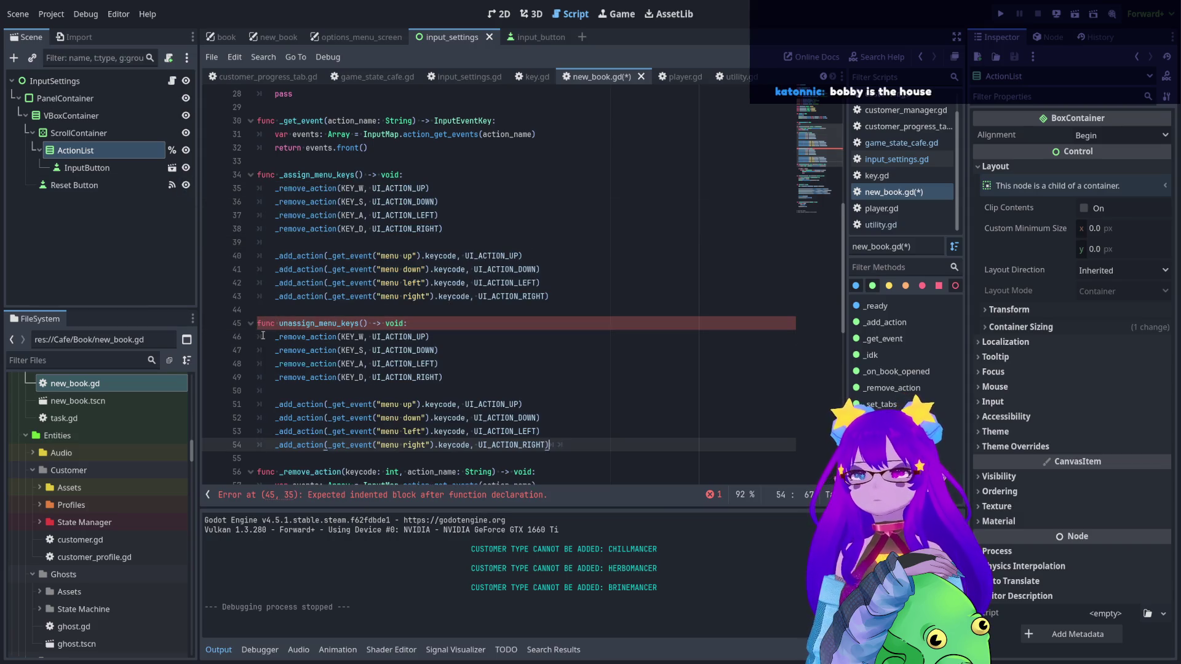
{"action": "scroll", "coordinate": [452, 288], "scroll_direction": "down", "scroll_amount": 1}
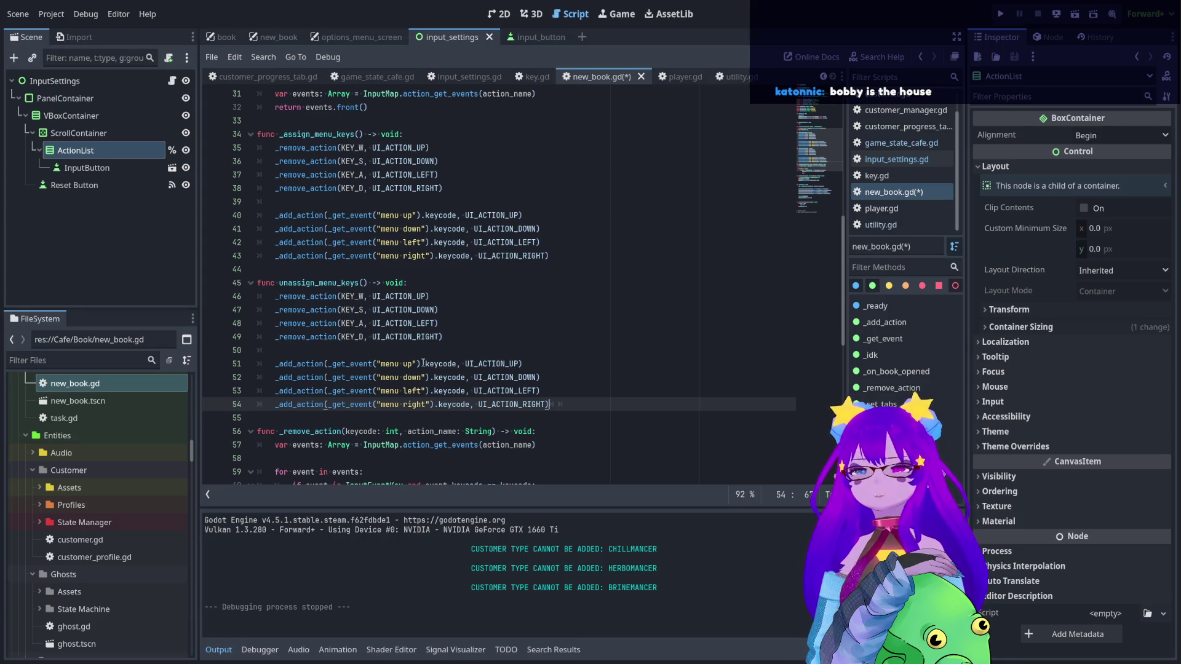
{"action": "left_click_drag", "start_coordinate": [459, 367], "coordinate": [324, 366]}
{"action": "key", "text": "ctrl+c"}
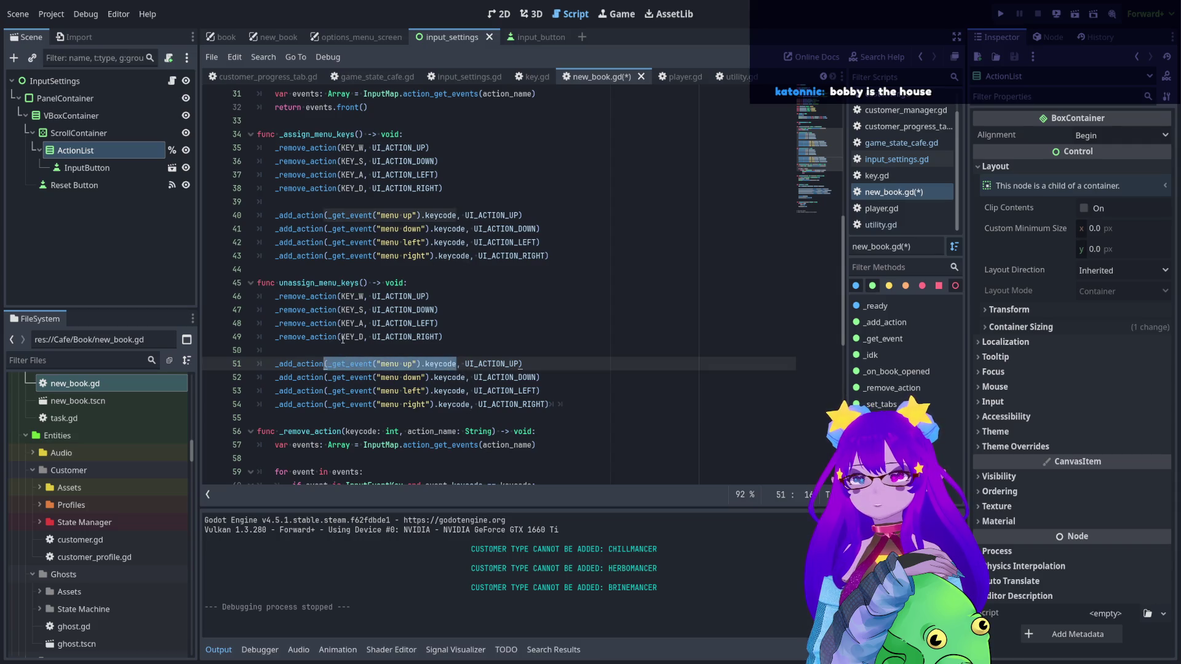
- Swap the menu up and down event lookups into the remove calls, replacing KEY_W and KEY_S
{"action": "key", "text": "BackSpace"}
{"action": "double_click", "coordinate": [352, 295]}
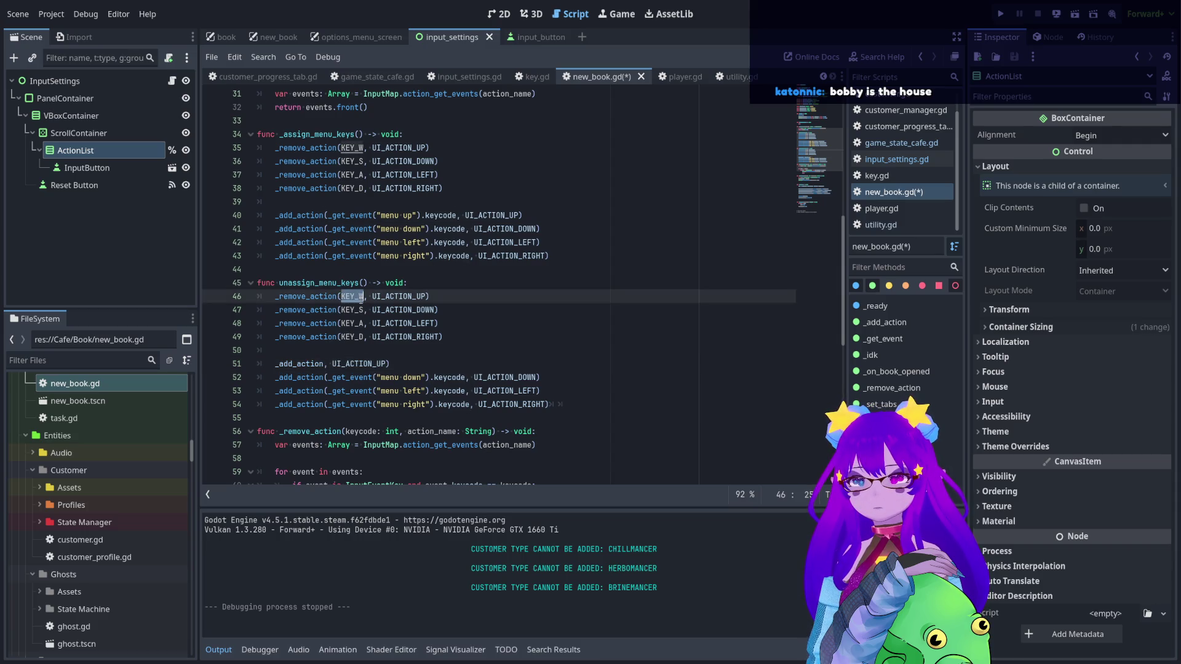
{"action": "key", "text": "ctrl+v"}
{"action": "left_click", "coordinate": [463, 377]}
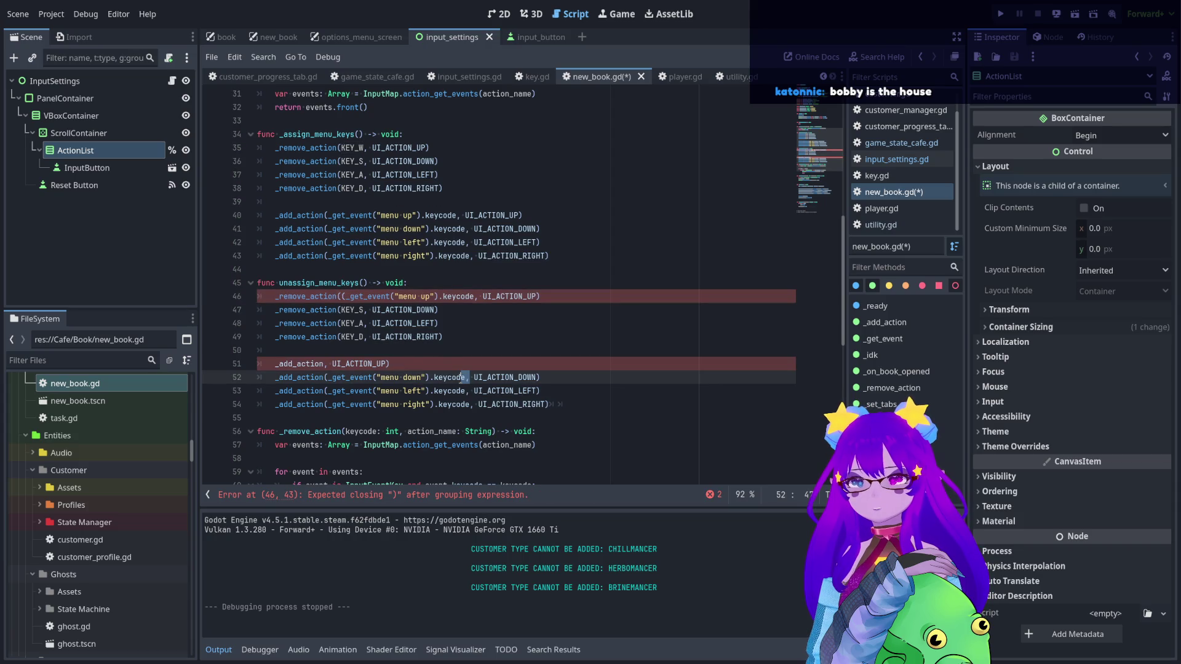
{"action": "left_click_drag", "start_coordinate": [462, 376], "coordinate": [327, 377]}
{"action": "key", "text": "ctrl+c"}
{"action": "key", "text": "BackSpace"}
{"action": "double_click", "coordinate": [349, 309]}
{"action": "key", "text": "ctrl+v"}
{"action": "left_click", "coordinate": [345, 295]}
{"action": "key", "text": "BackSpace"}
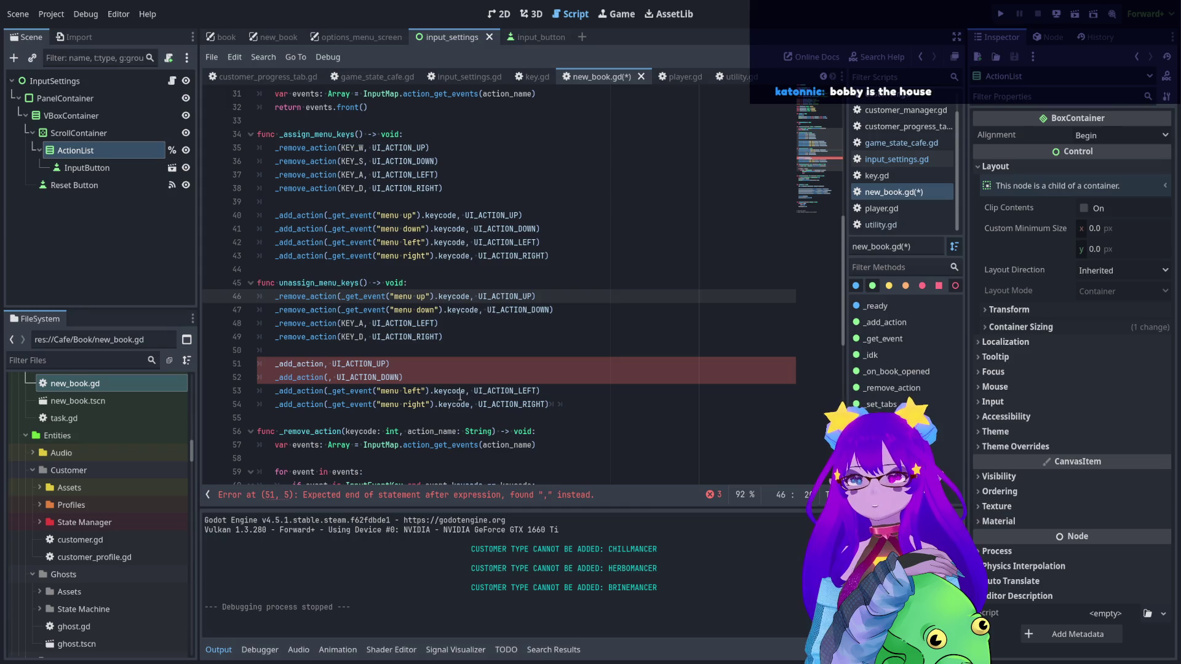
- Move the menu left and right event lookups into the remove calls, replacing KEY_A and KEY_D
{"action": "left_click_drag", "start_coordinate": [463, 390], "coordinate": [328, 390]}
{"action": "key", "text": "ctrl+x"}
{"action": "double_click", "coordinate": [352, 323]}
{"action": "key", "text": "ctrl+v"}
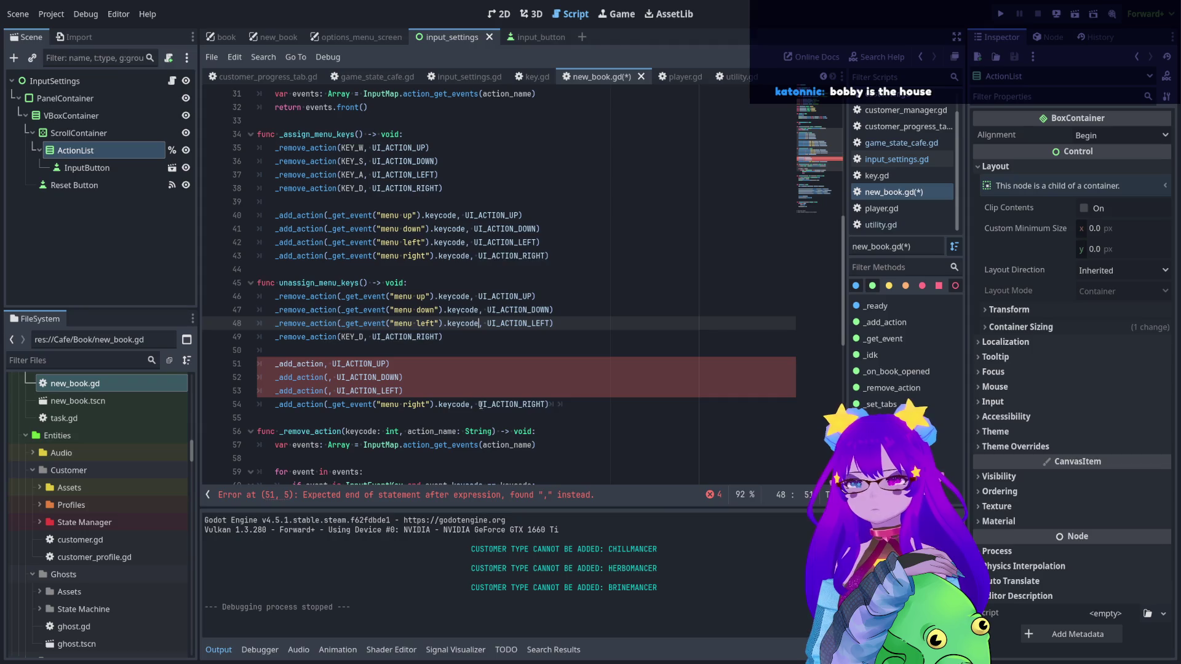
{"action": "left_click_drag", "start_coordinate": [469, 404], "coordinate": [332, 404]}
{"action": "key", "text": "ctrl+x"}
{"action": "double_click", "coordinate": [352, 337]}
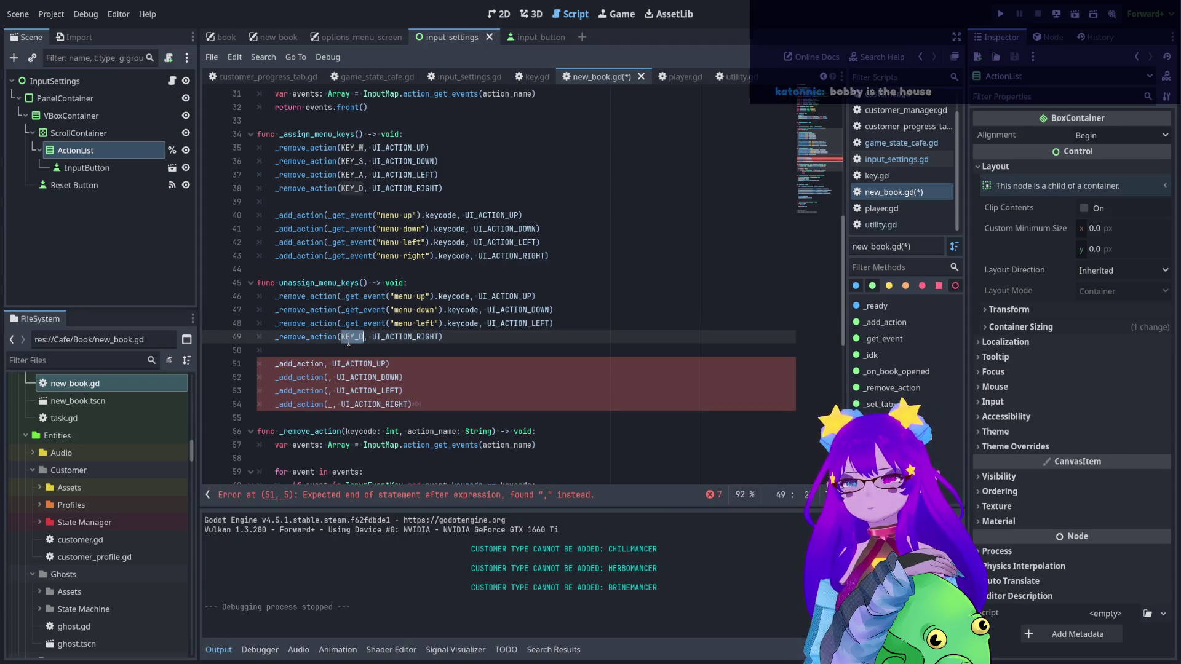
{"action": "key", "text": "ctrl+v"}
- Fill the emptied _add_action calls on lines 51–54 with KEY_W, KEY_S, KEY_A and KEY_D
{"action": "left_click", "coordinate": [345, 153]}
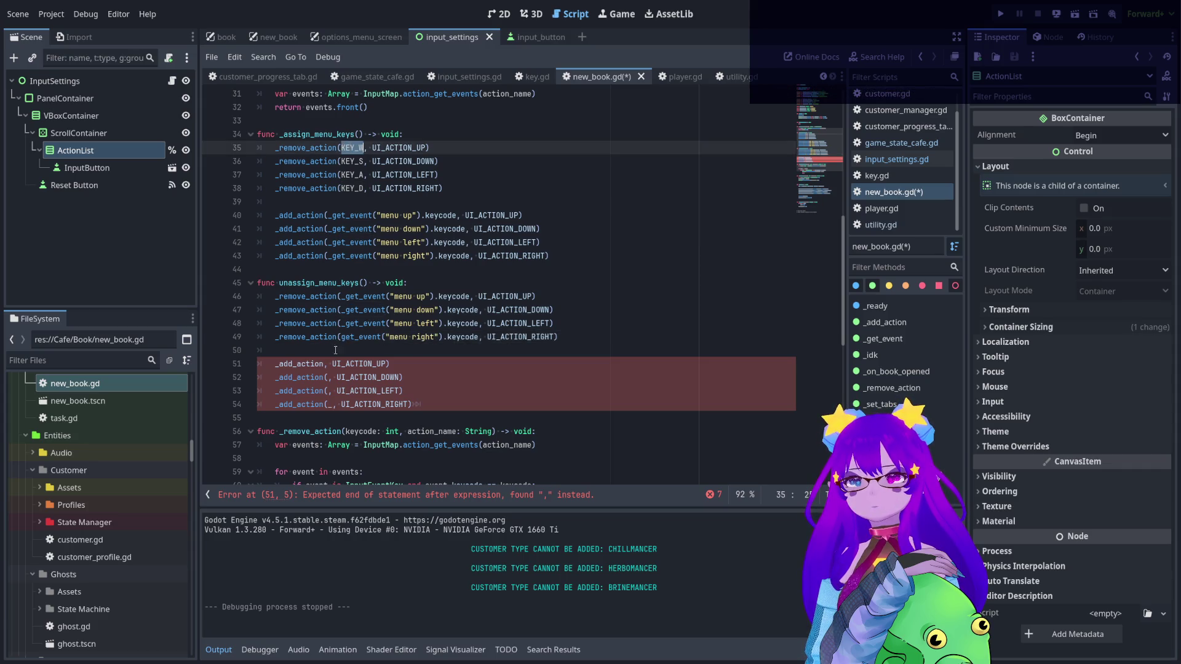
{"action": "left_click", "coordinate": [333, 364]}
{"action": "key", "text": "Left"}
{"action": "key", "text": "Left"}
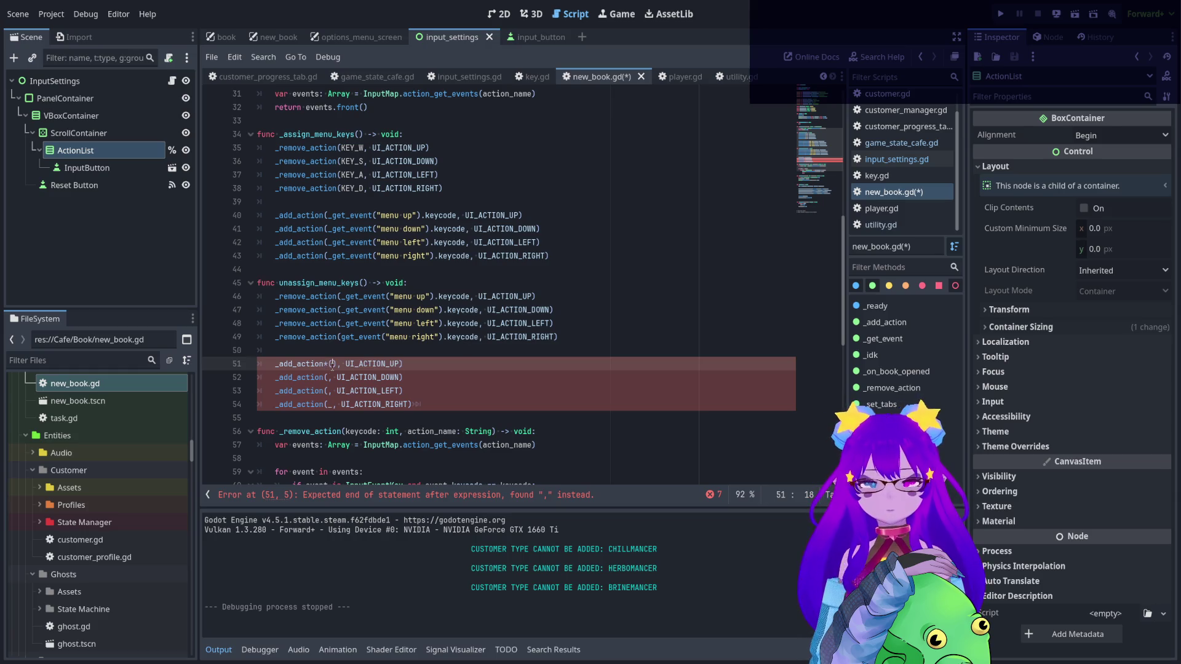
{"action": "type", "text": "("}
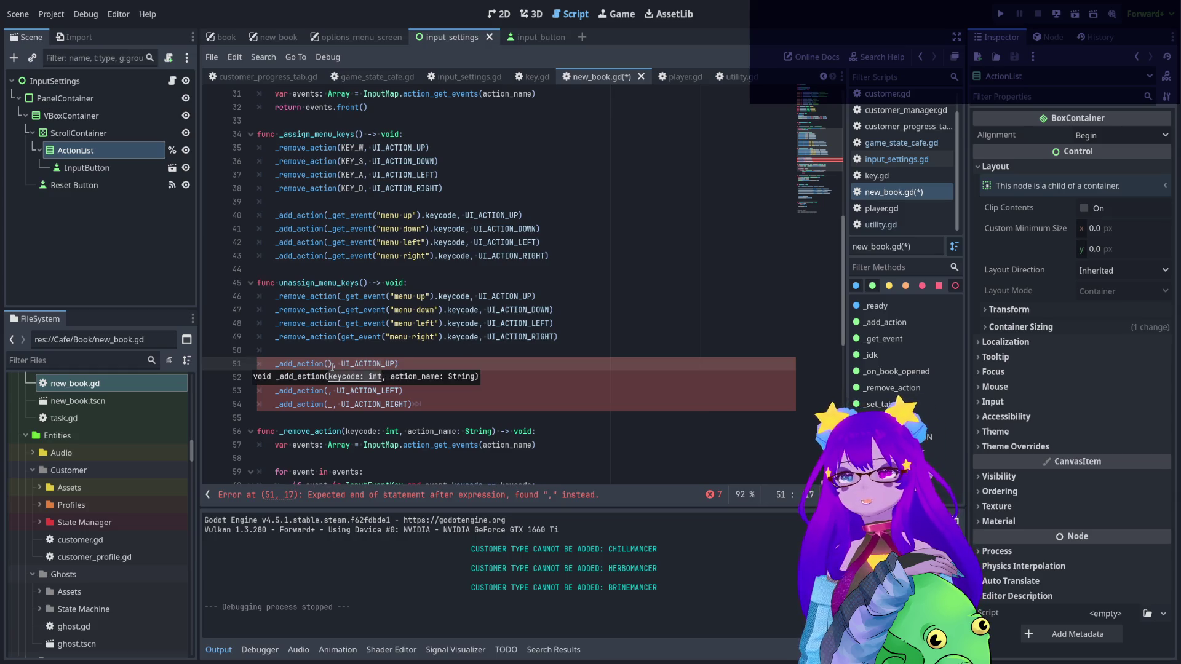
{"action": "key", "text": "Delete"}
{"action": "type", "text": "KEY_W"}
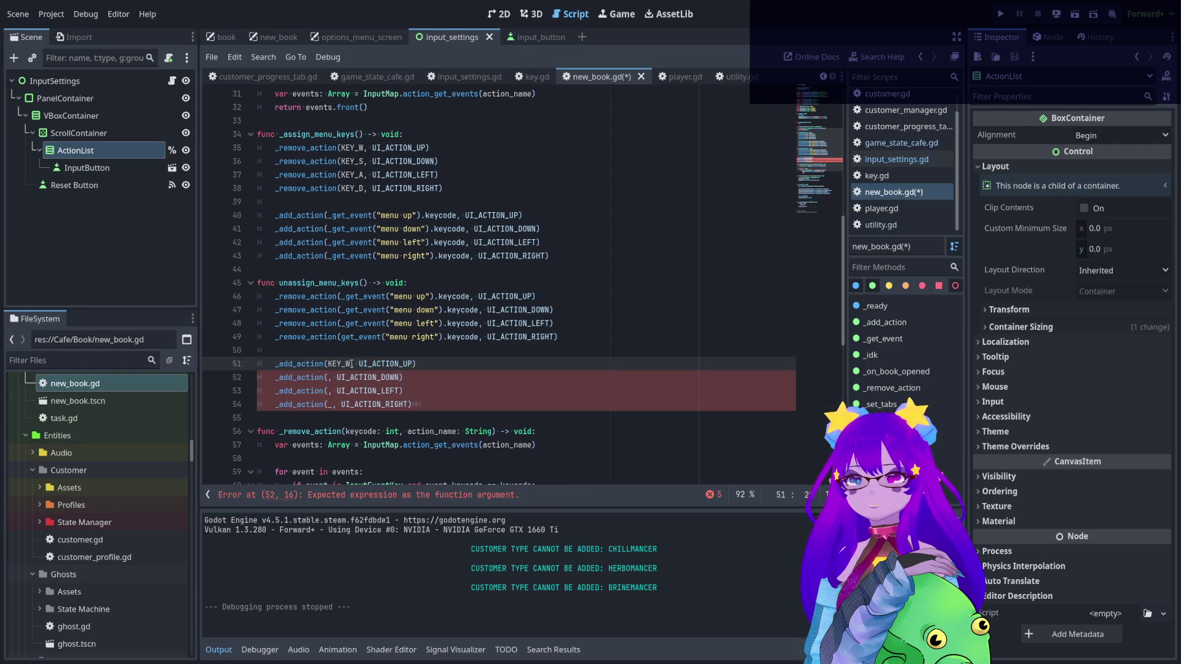
{"action": "left_click", "coordinate": [329, 377]}
{"action": "type", "text": "KEY_W"}
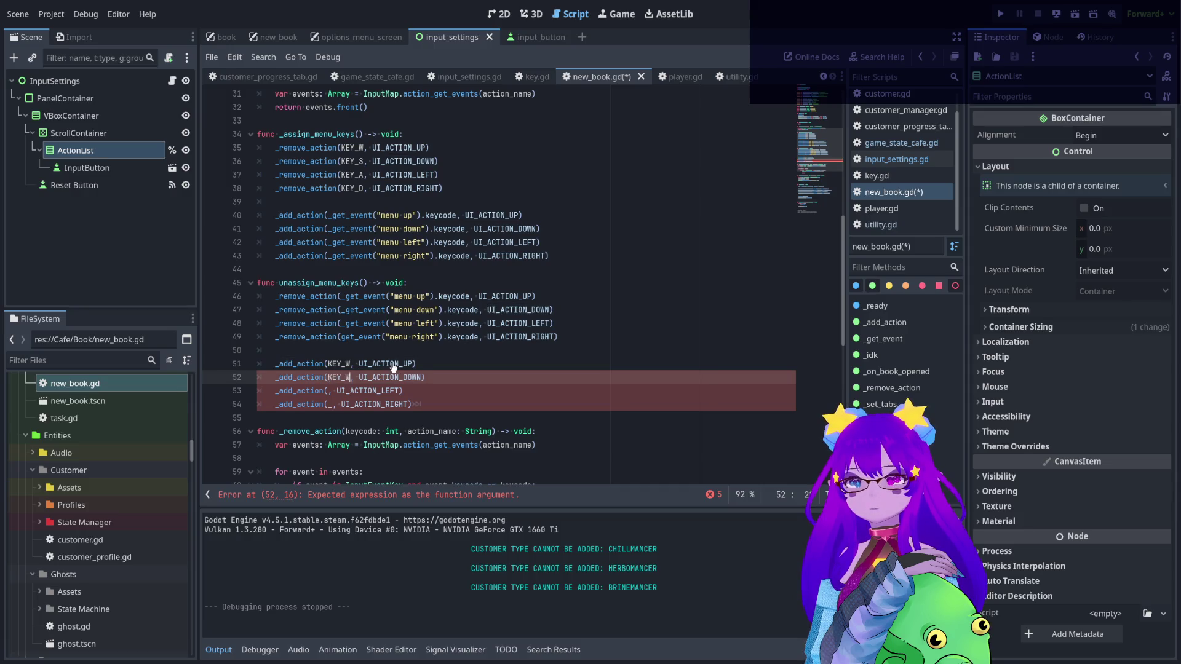
{"action": "key", "text": "BackSpace"}
{"action": "type", "text": "S"}
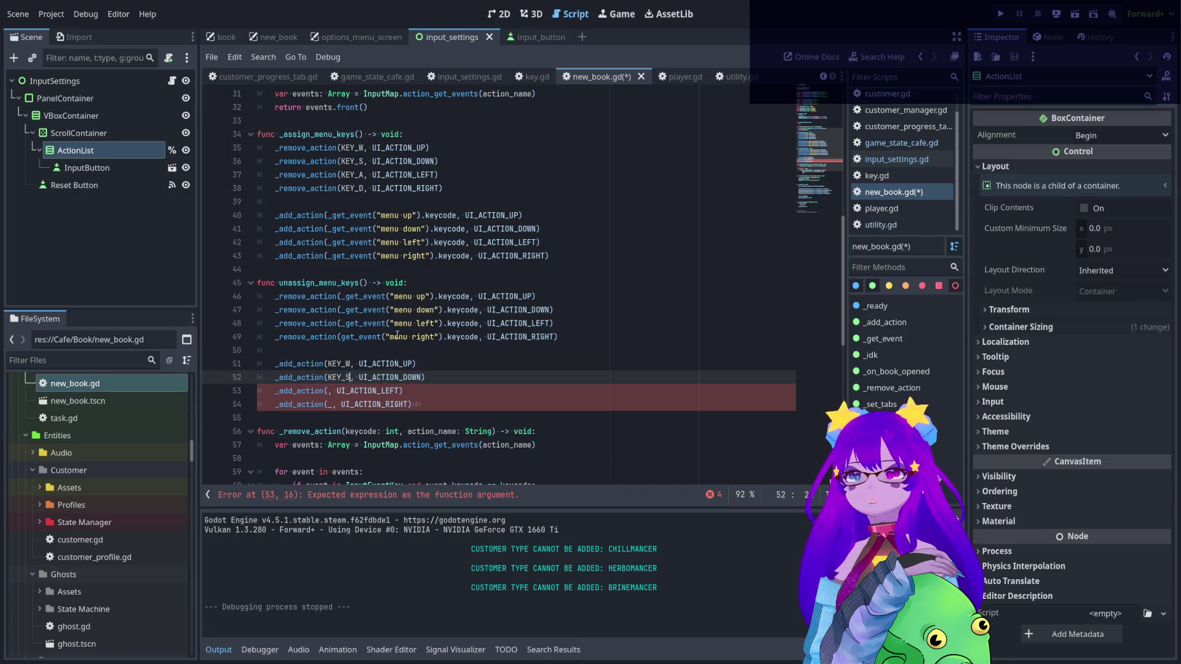
{"action": "left_click", "coordinate": [326, 391]}
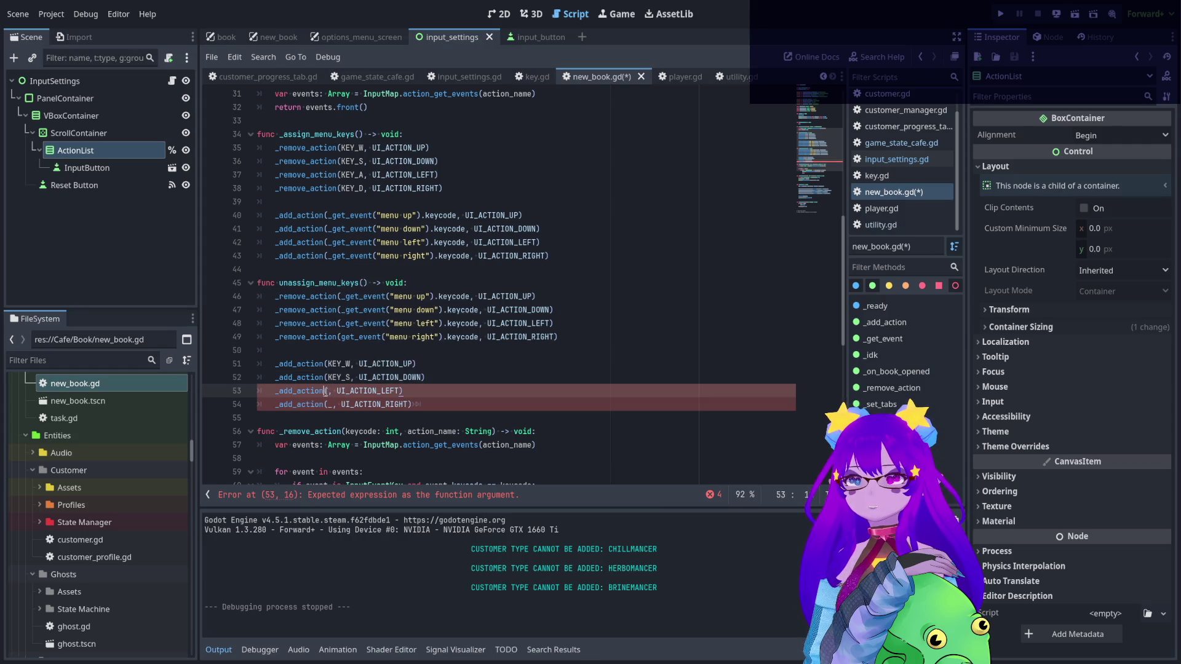
{"action": "type", "text": "KEY_A"}
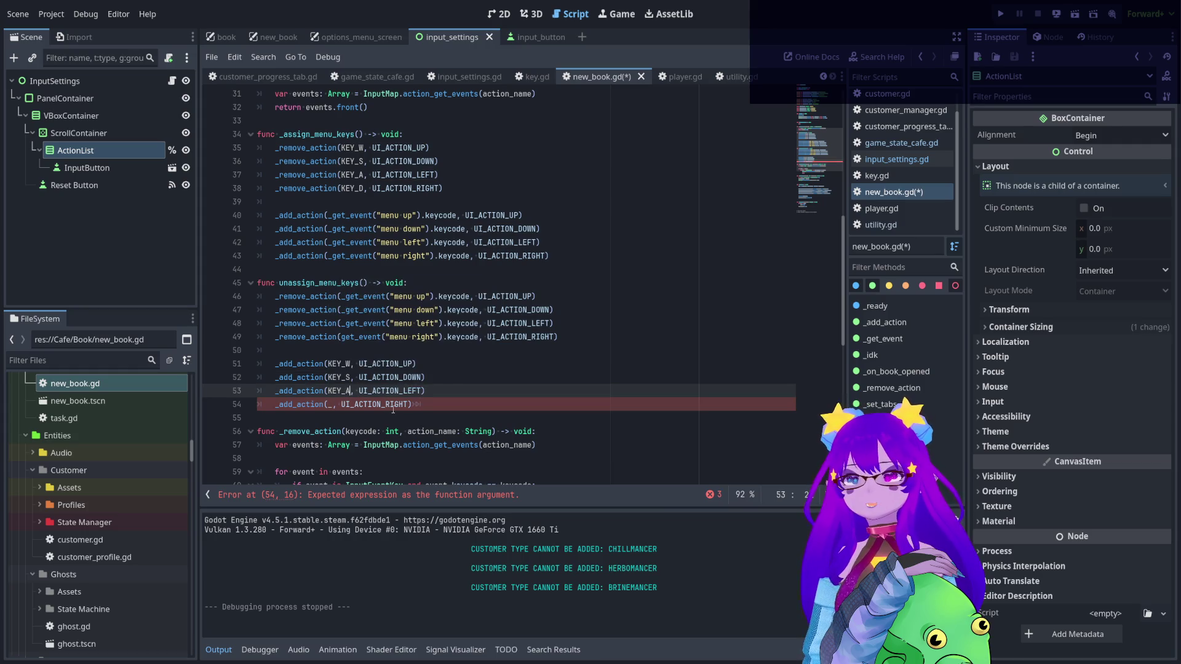
{"action": "left_click", "coordinate": [330, 404]}
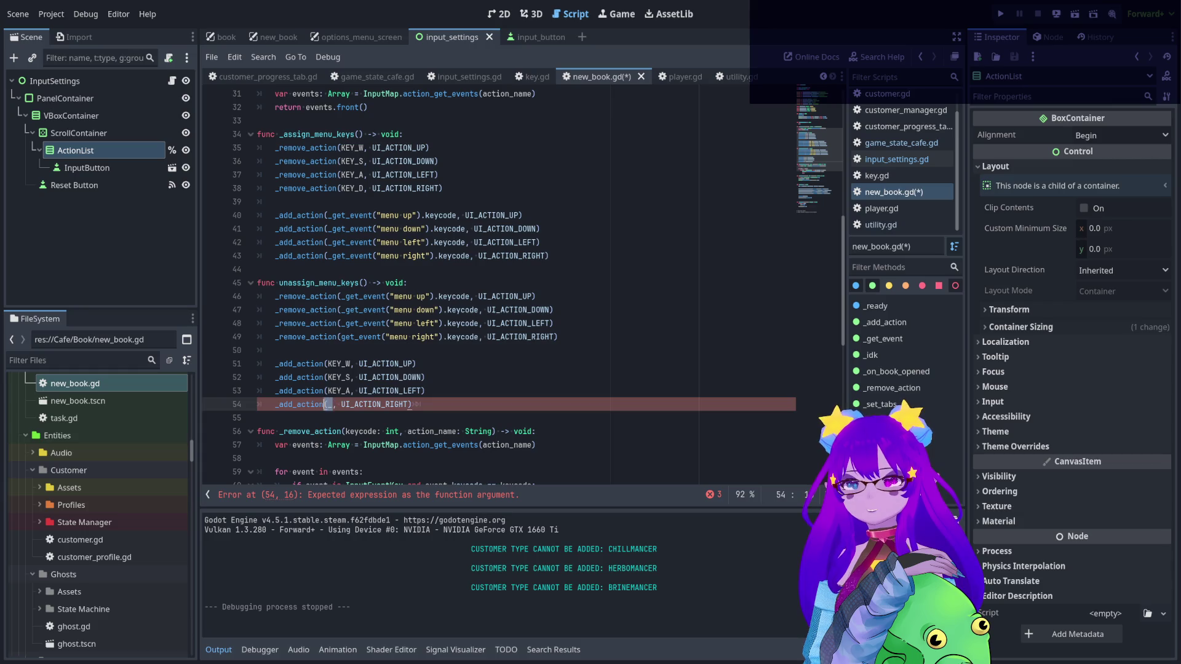
{"action": "type", "text": "KEY_D"}
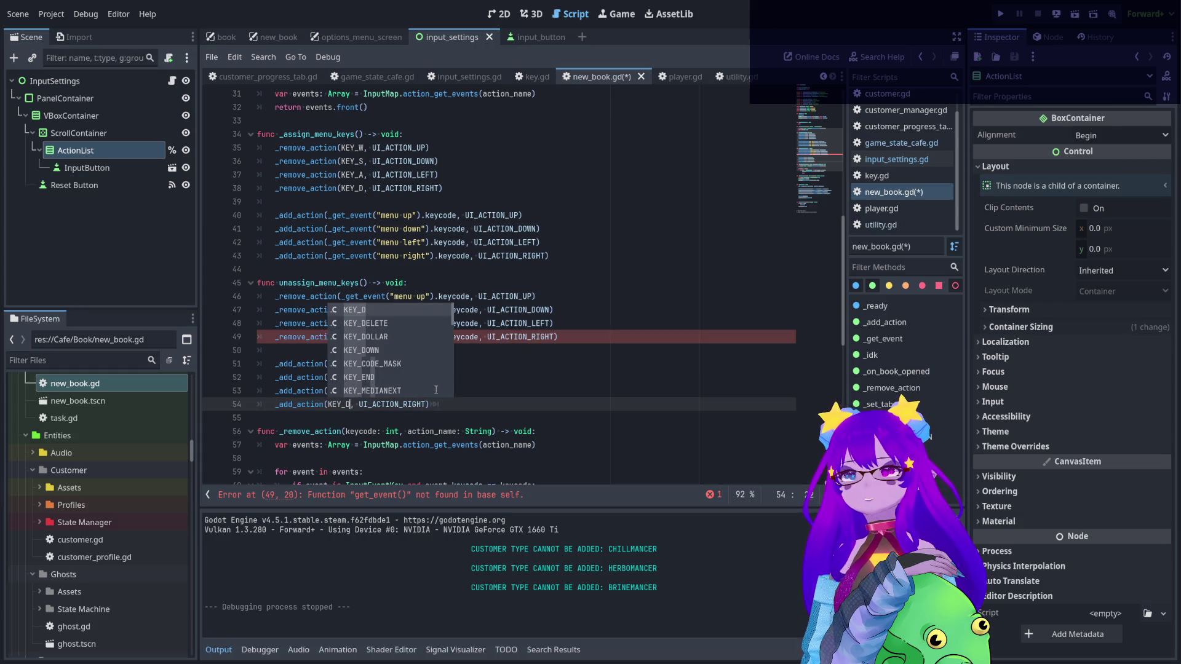
- Fix get_event to _get_event on line 49 and review both menu-key functions
{"action": "left_click", "coordinate": [504, 285]}
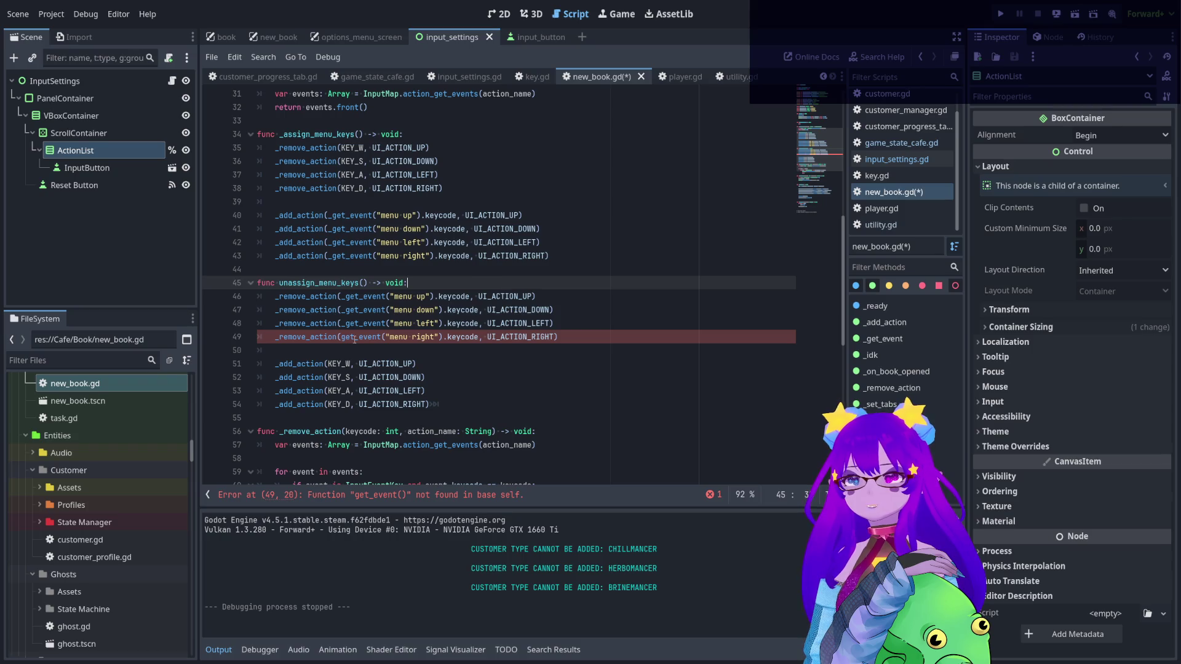
{"action": "left_click", "coordinate": [340, 337]}
{"action": "type", "text": "_"}
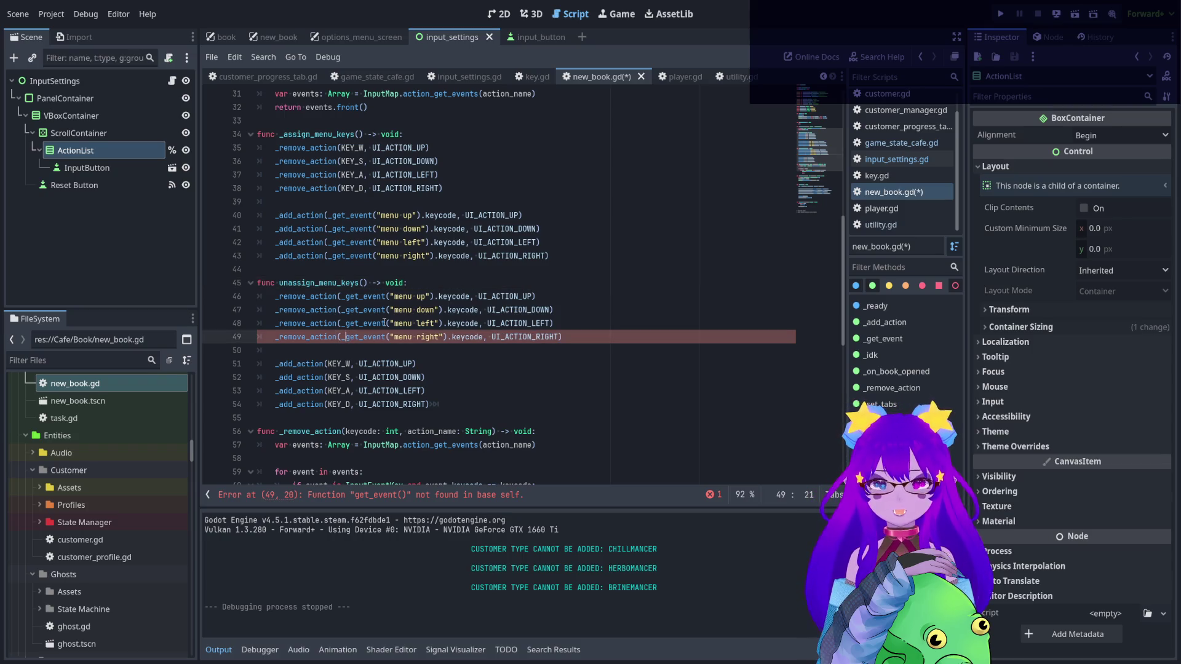
{"action": "left_click", "coordinate": [611, 269]}
{"action": "left_click", "coordinate": [486, 392]}
{"action": "mouse_move", "coordinate": [481, 409]}
{"action": "left_mouse_down"}
{"action": "mouse_move", "coordinate": [264, 105]}
{"action": "mouse_move", "coordinate": [271, 166]}
{"action": "mouse_move", "coordinate": [262, 113]}
{"action": "mouse_move", "coordinate": [260, 134]}
{"action": "left_mouse_up"}
{"action": "left_click", "coordinate": [472, 189]}
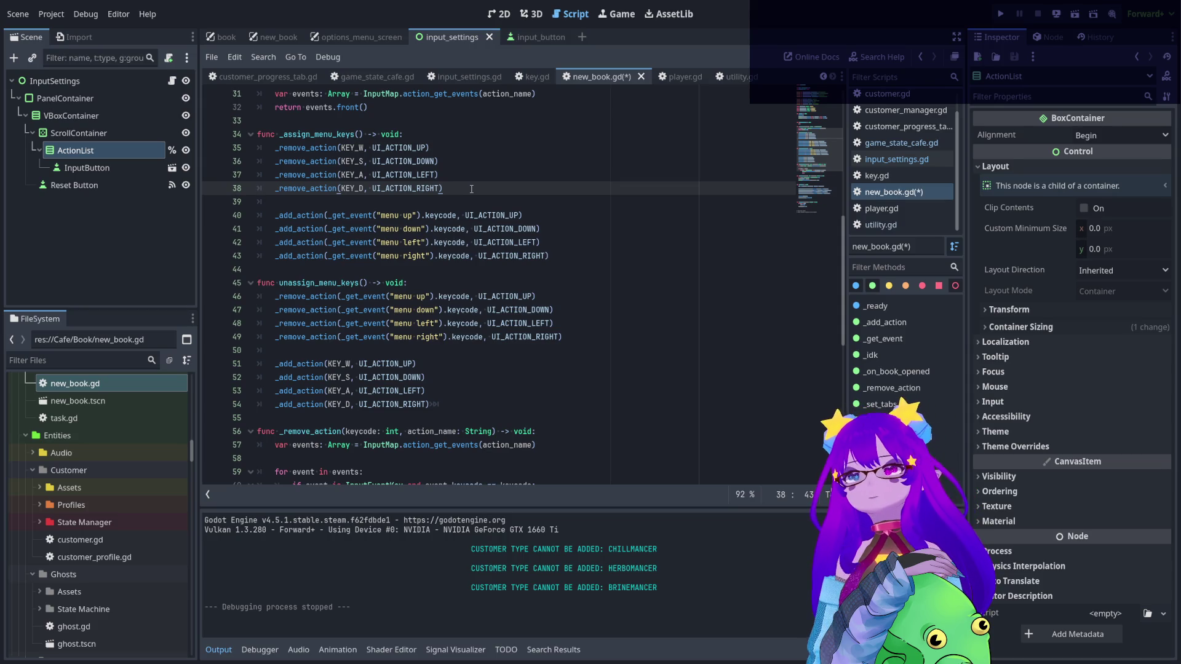
{"action": "scroll", "coordinate": [465, 184], "scroll_direction": "up", "scroll_amount": 2}
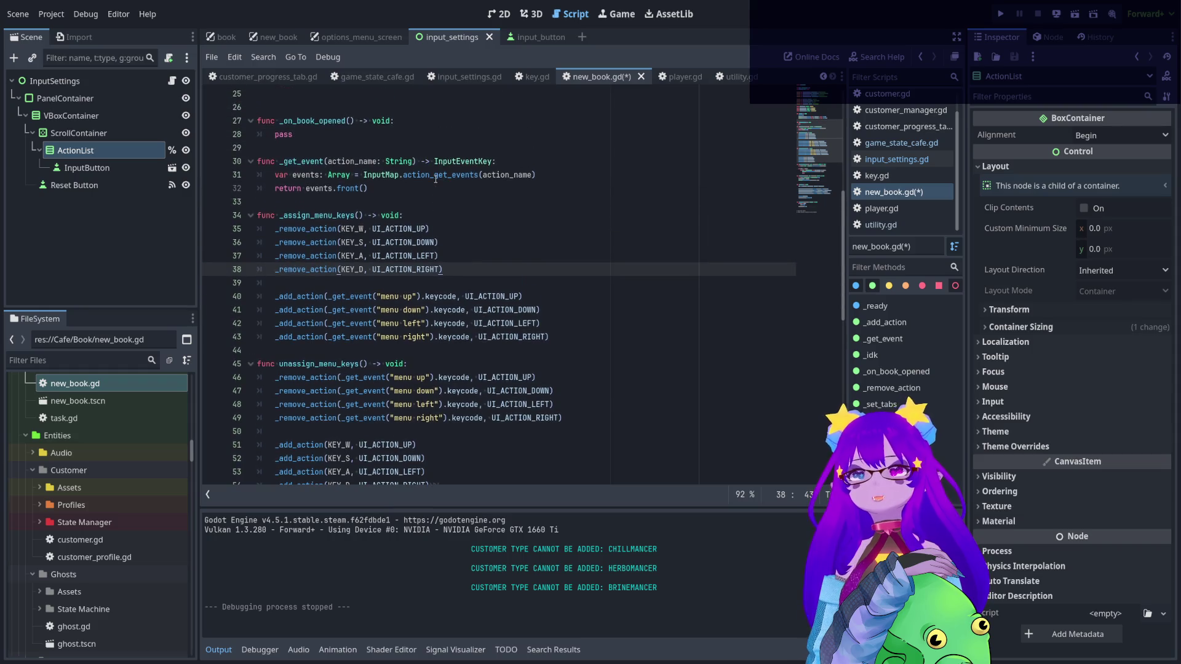
- Save the script and delete the unused _on_book_opened function
{"action": "key", "text": "ctrl+s"}
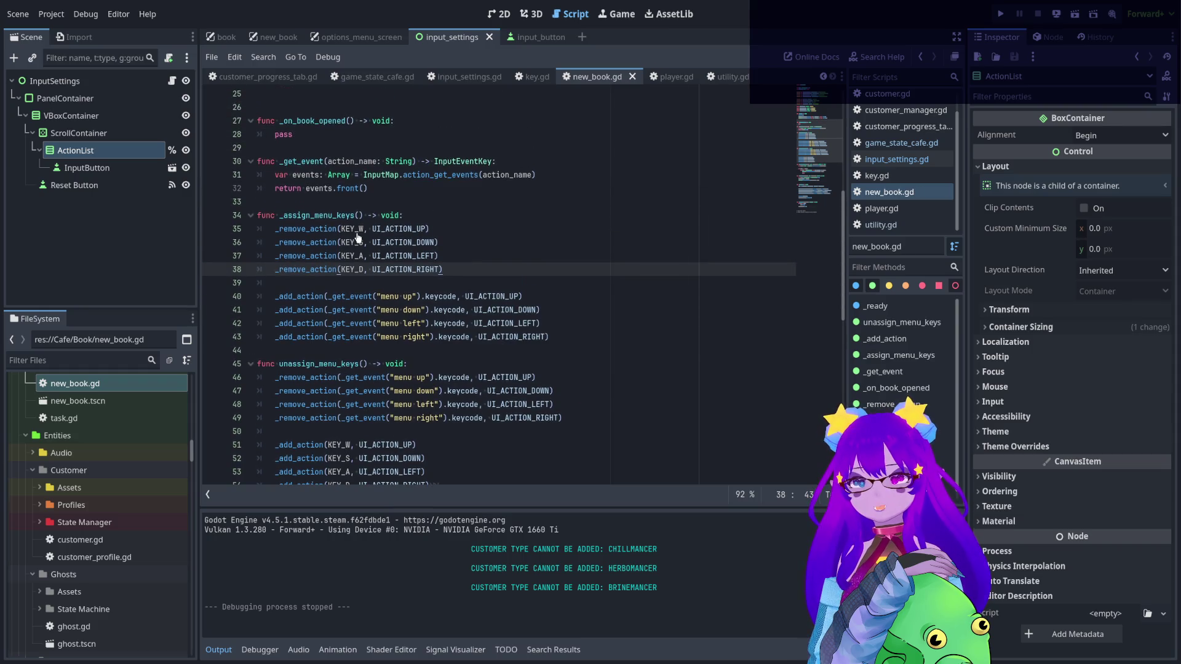
{"action": "scroll", "coordinate": [358, 233], "scroll_direction": "up", "scroll_amount": 1}
{"action": "double_click", "coordinate": [335, 256]}
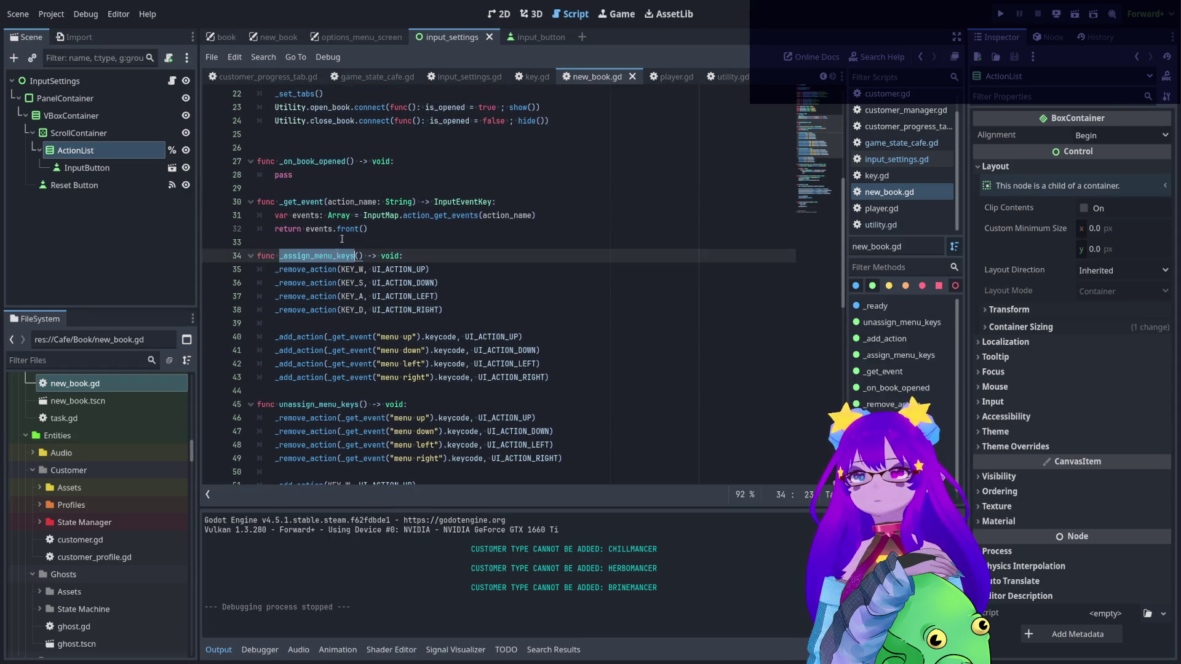
{"action": "key", "text": "ctrl+c"}
{"action": "double_click", "coordinate": [284, 175]}
{"action": "key", "text": "ctrl+v"}
{"action": "type", "text": "("}
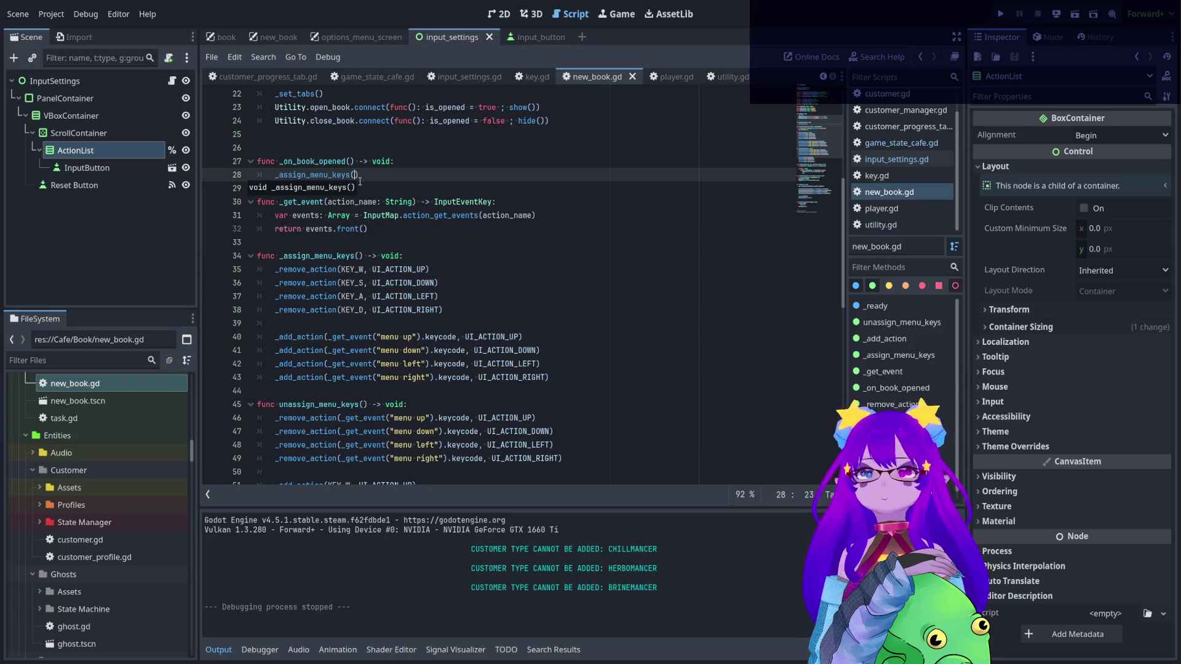
{"action": "type", "text": ")"}
{"action": "key", "text": "Return"}
{"action": "key", "text": "Return"}
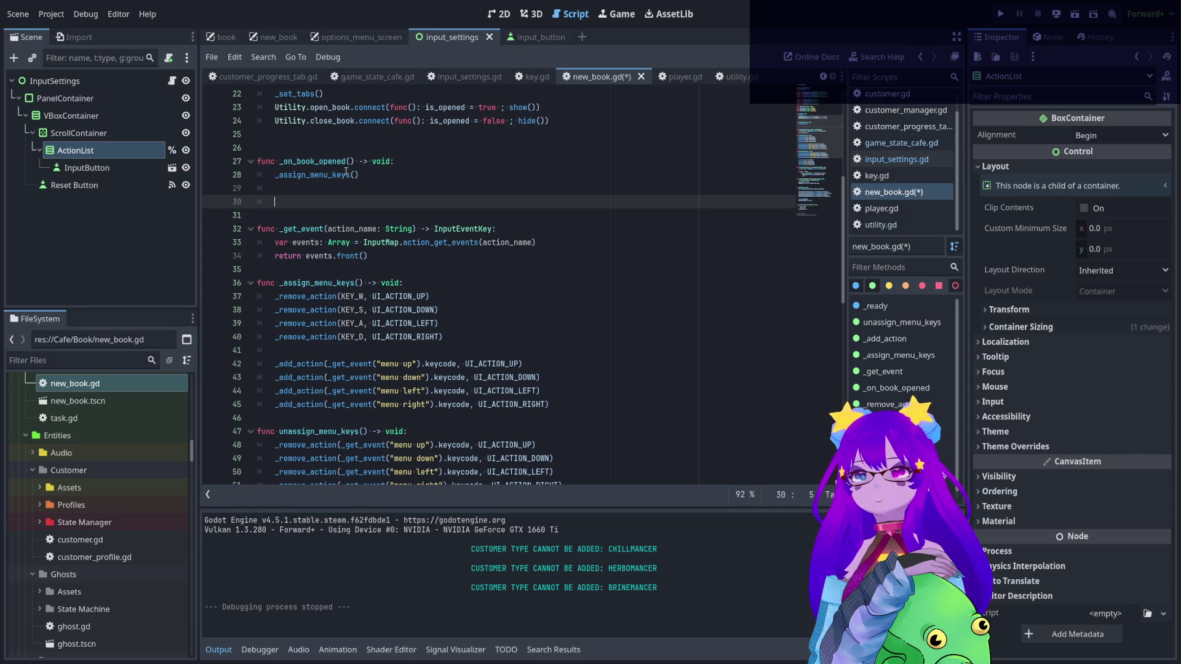
{"action": "key", "text": "BackSpace"}
{"action": "type", "text": "fu"}
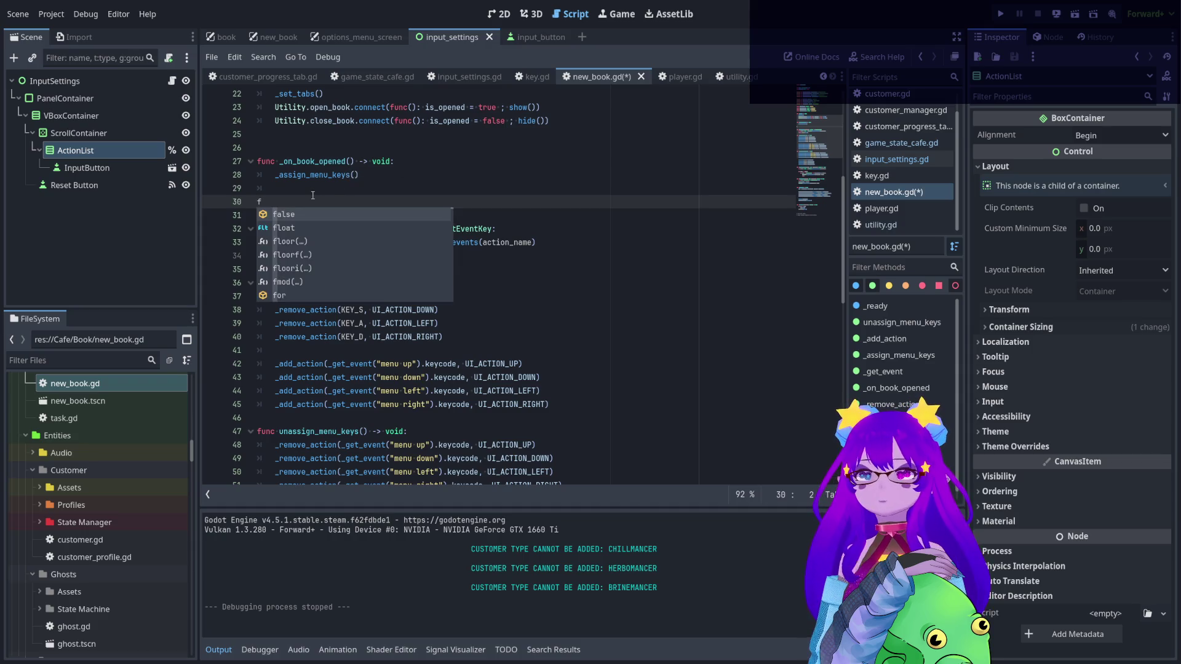
{"action": "left_click_drag", "start_coordinate": [289, 201], "coordinate": [244, 165]}
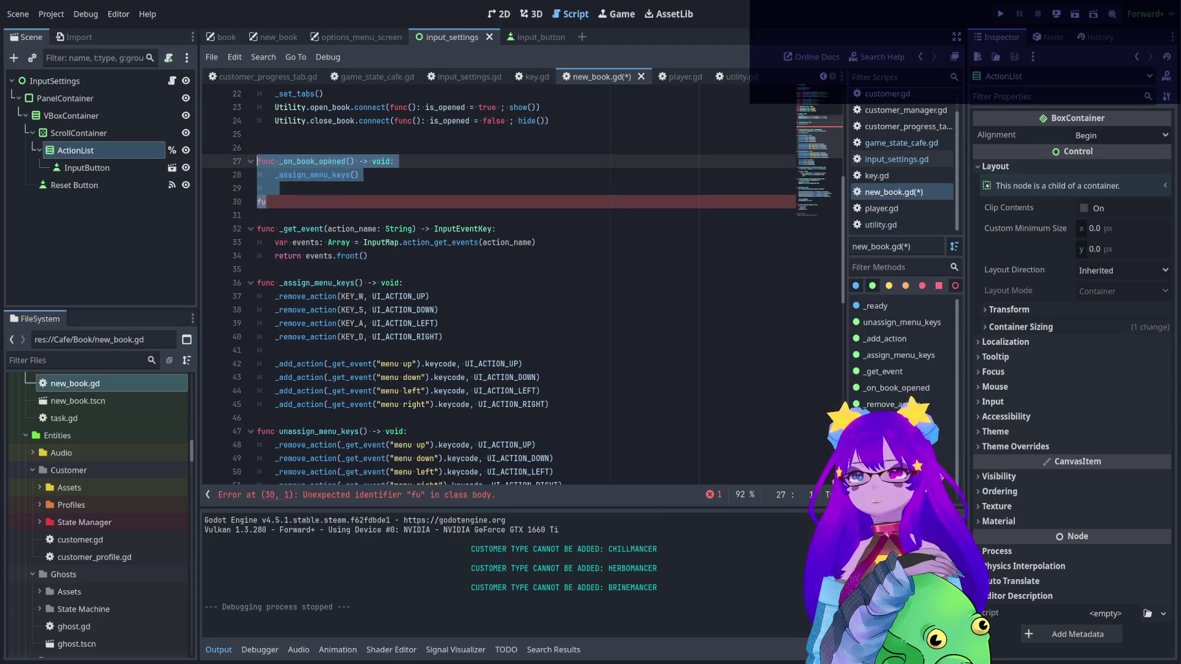
{"action": "key", "text": "BackSpace"}
{"action": "key", "text": "BackSpace"}
{"action": "key", "text": "BackSpace"}
- Connect open_book to _assign_menu_keys and close_book to unassign_menu_keys instead of the lambdas
{"action": "scroll", "coordinate": [578, 193], "scroll_direction": "up", "scroll_amount": 2}
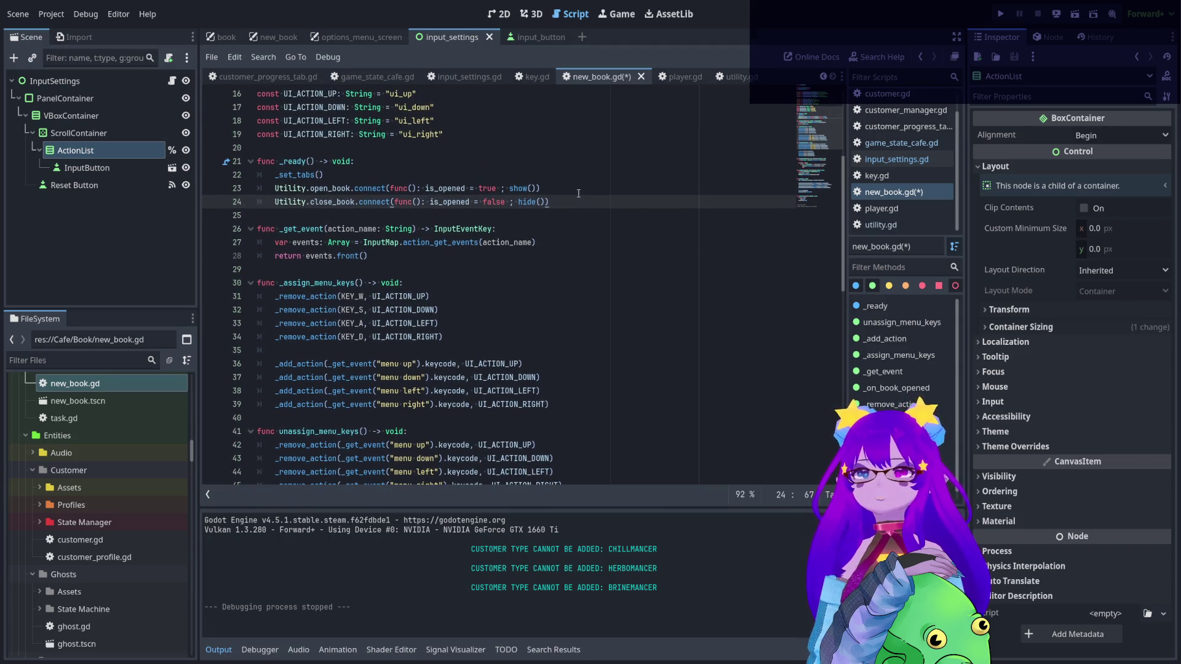
{"action": "left_click", "coordinate": [339, 283]}
{"action": "left_click_drag", "start_coordinate": [539, 188], "coordinate": [385, 189]}
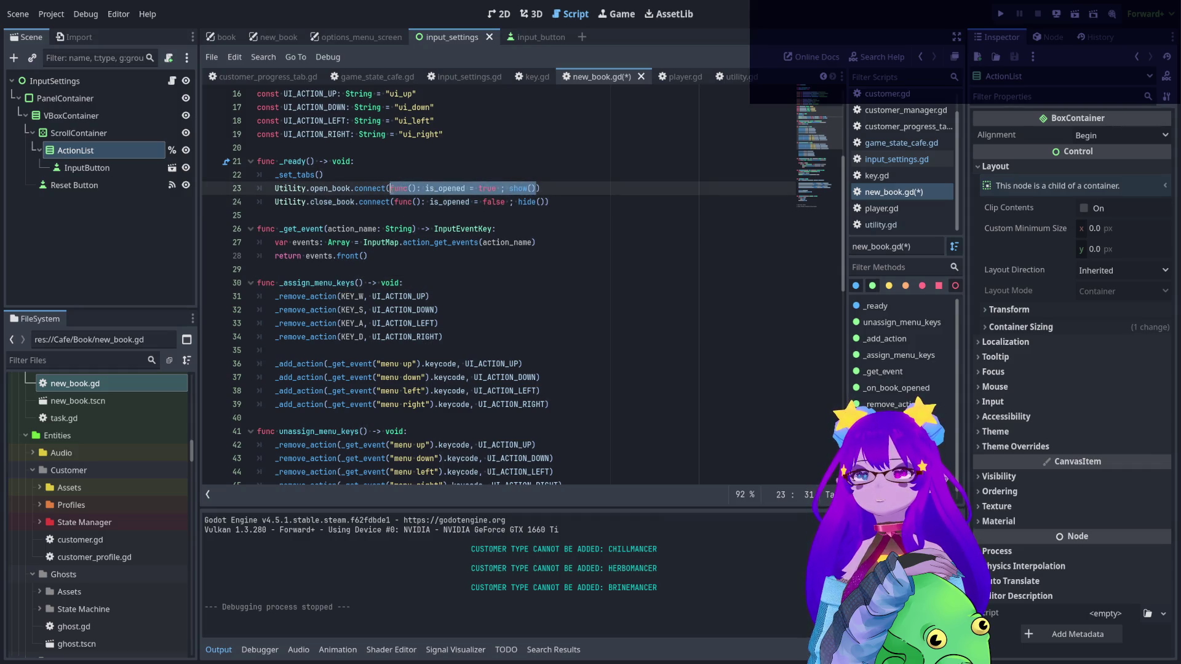
{"action": "type", "text": "(_assign_menu_keys("}
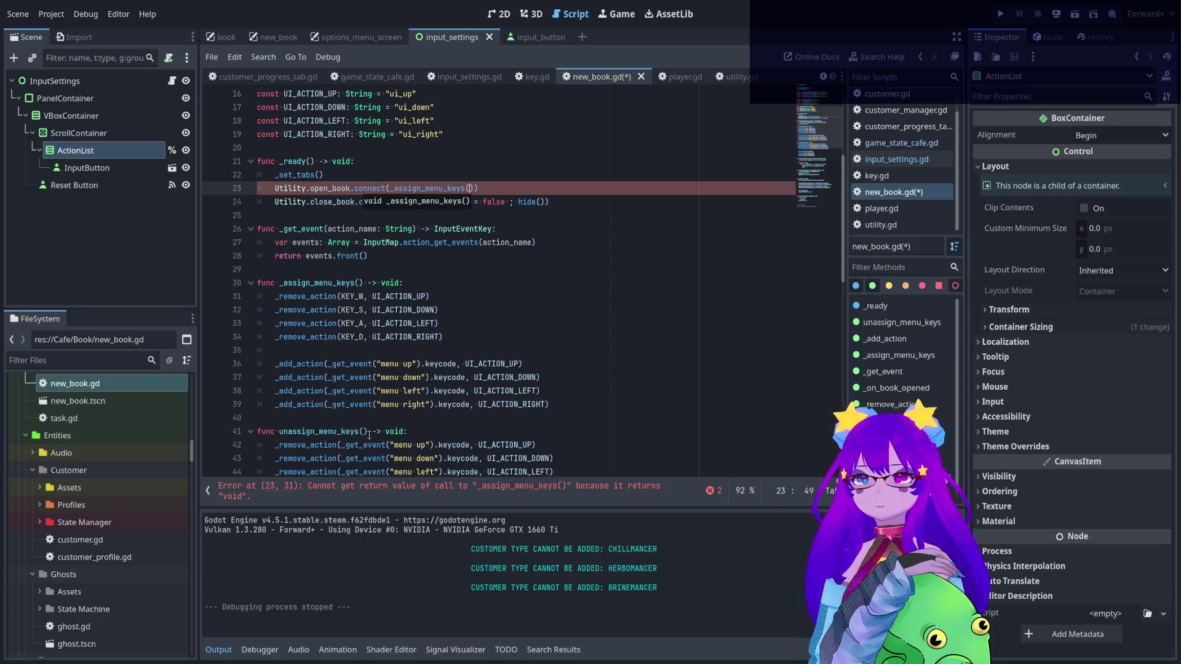
{"action": "left_click", "coordinate": [281, 432]}
{"action": "double_click", "coordinate": [294, 432]}
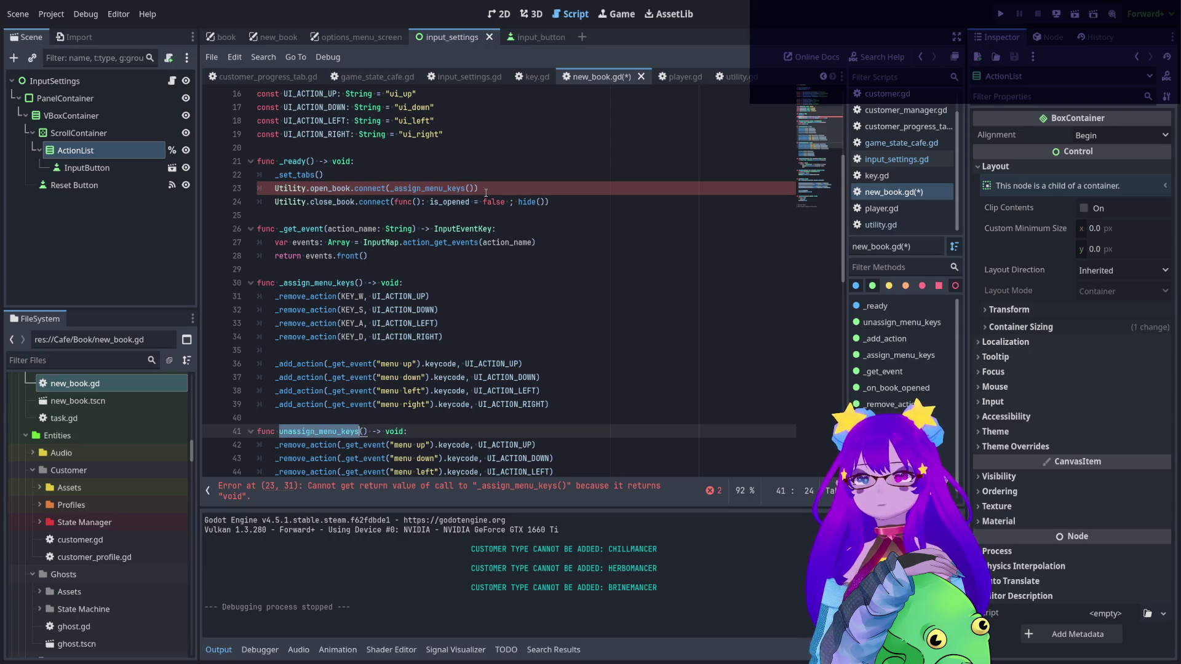
{"action": "left_click", "coordinate": [486, 193]}
{"action": "key", "text": "BackSpace"}
{"action": "key", "text": "BackSpace"}
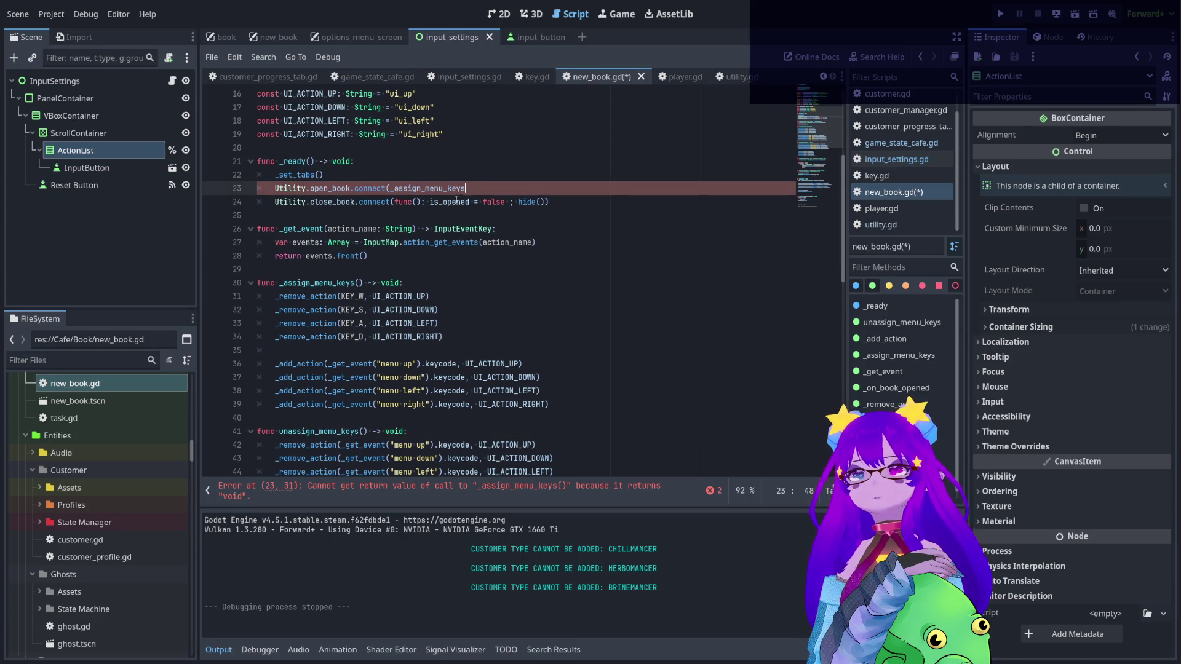
{"action": "type", "text": ")"}
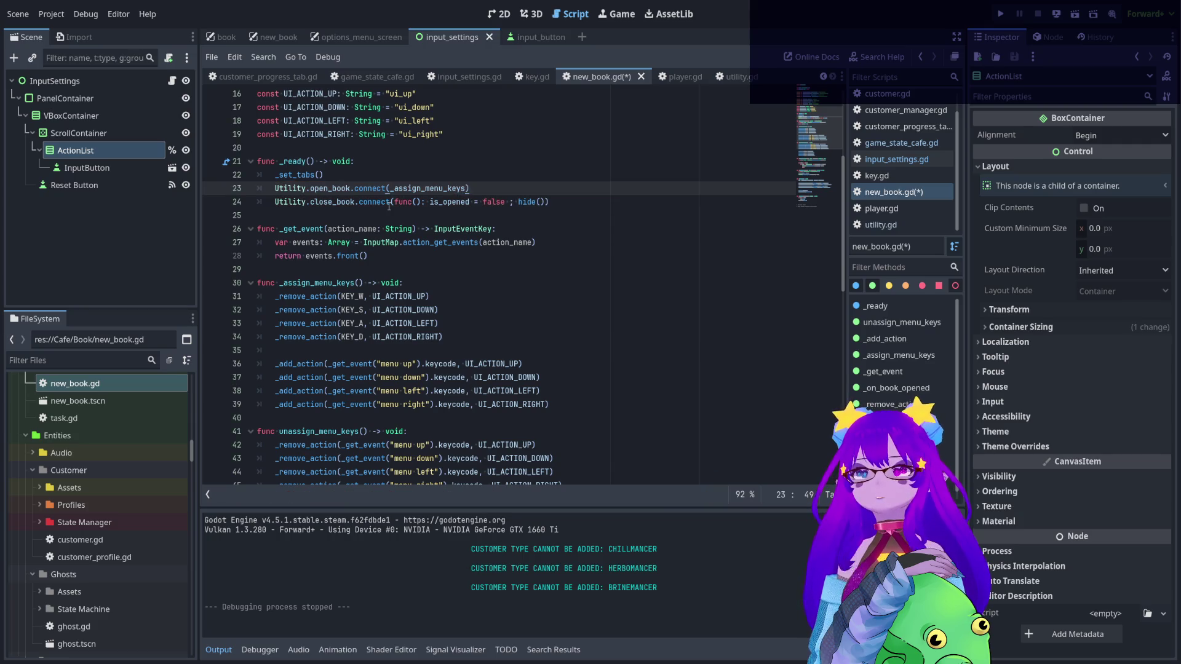
{"action": "left_click_drag", "start_coordinate": [393, 201], "coordinate": [546, 201]}
{"action": "type", "text": "unassign_menu_keys)"}
- Add a commented-out _assign_menu_keys() call on line 26 in _ready
{"action": "key", "text": "Return"}
{"action": "key", "text": "Return"}
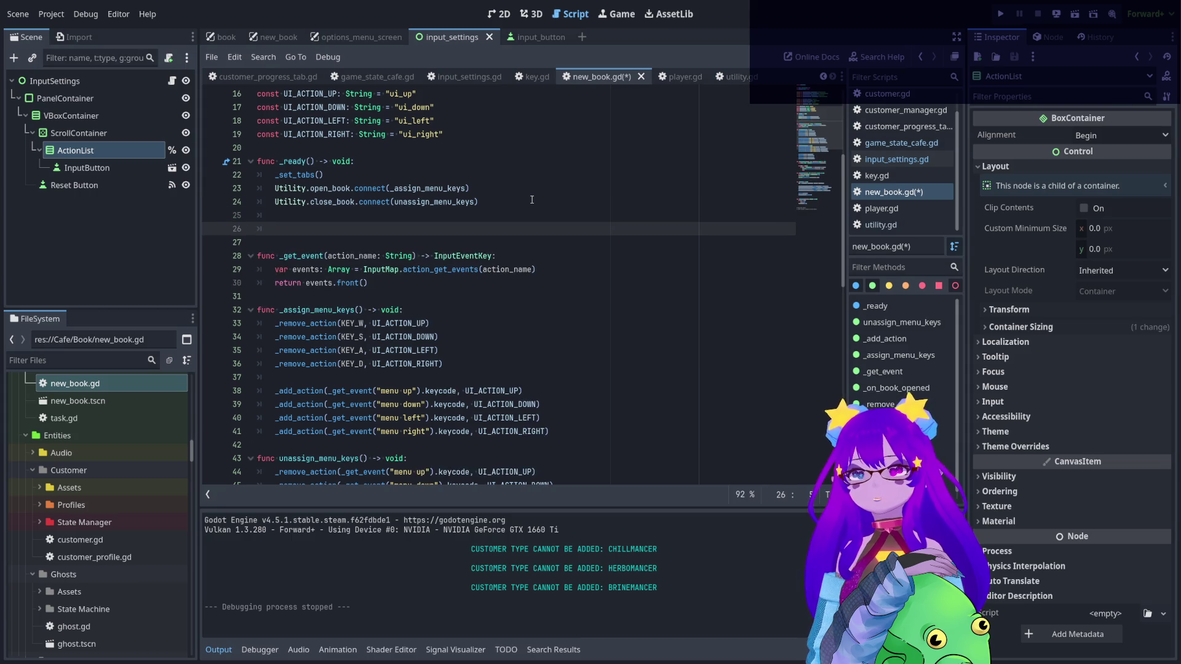
{"action": "type", "text": "asi"}
{"action": "key", "text": "BackSpace"}
{"action": "key", "text": "BackSpace"}
{"action": "key", "text": "BackSpace"}
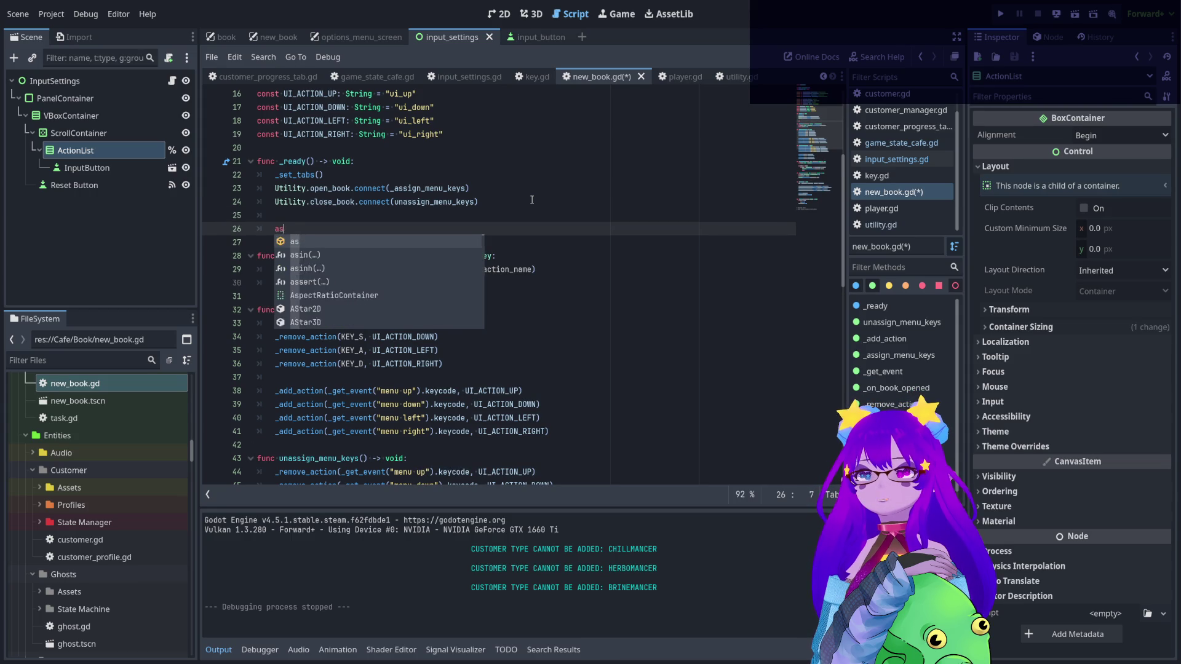
{"action": "type", "text": "_ass"}
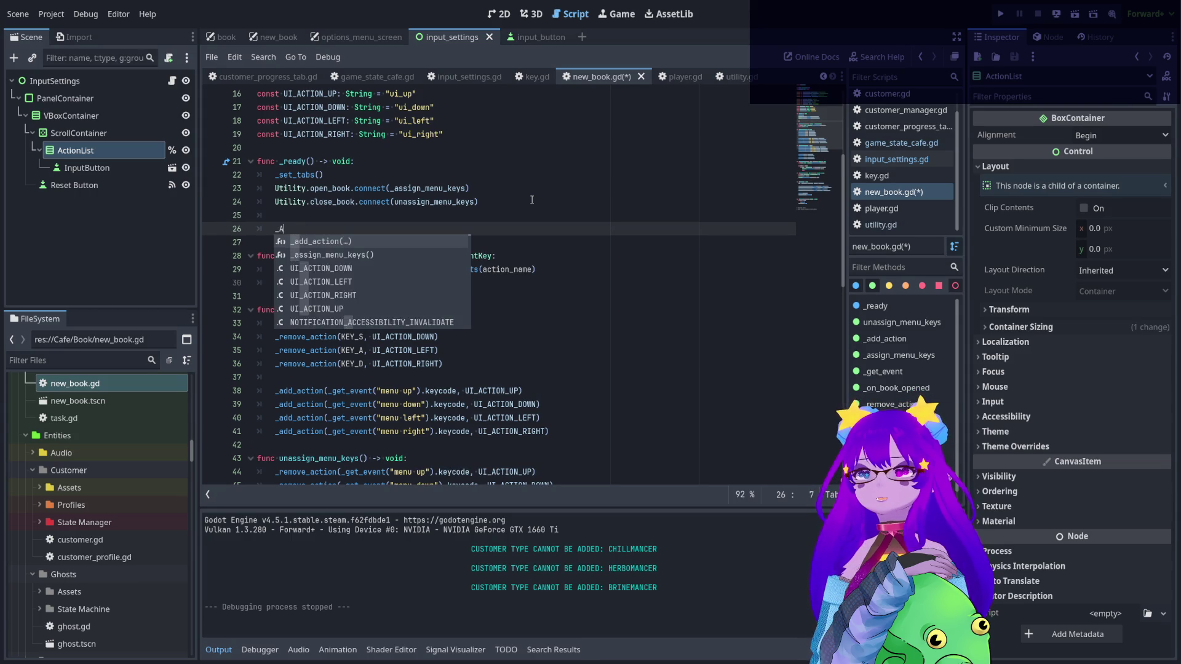
{"action": "key", "text": "Return"}
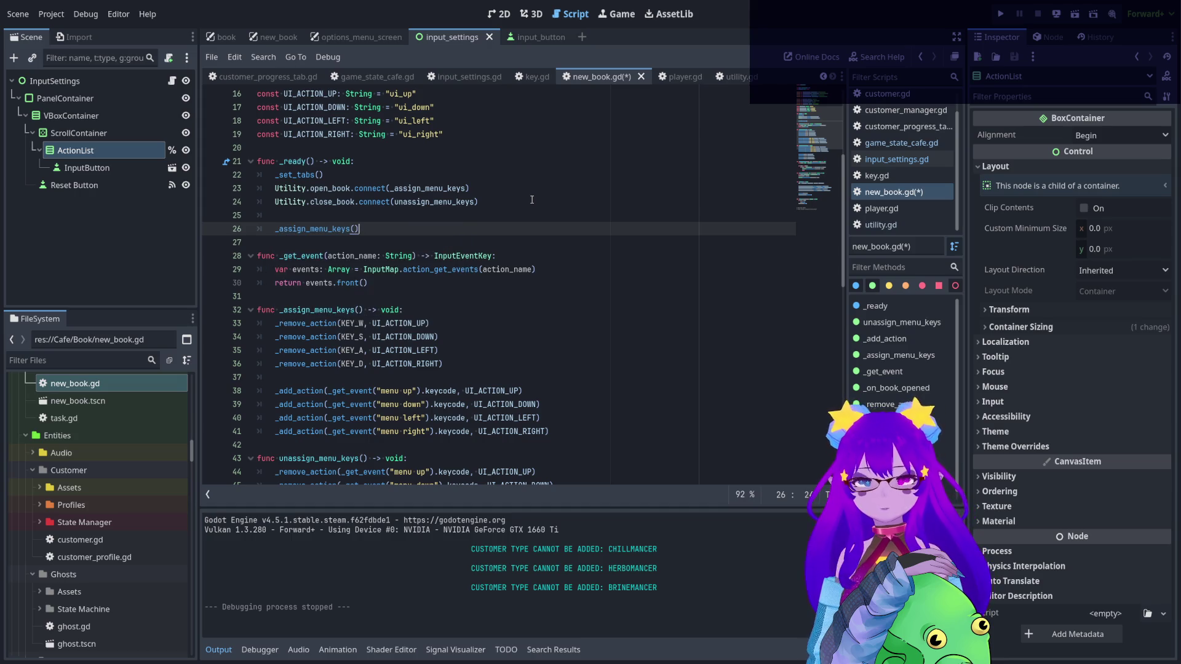
{"action": "key", "text": "ctrl+k"}
{"action": "left_click", "coordinate": [548, 218]}
- Save, close the input_settings and input_button scenes, and show new_book in 2D
{"action": "key", "text": "ctrl+s"}
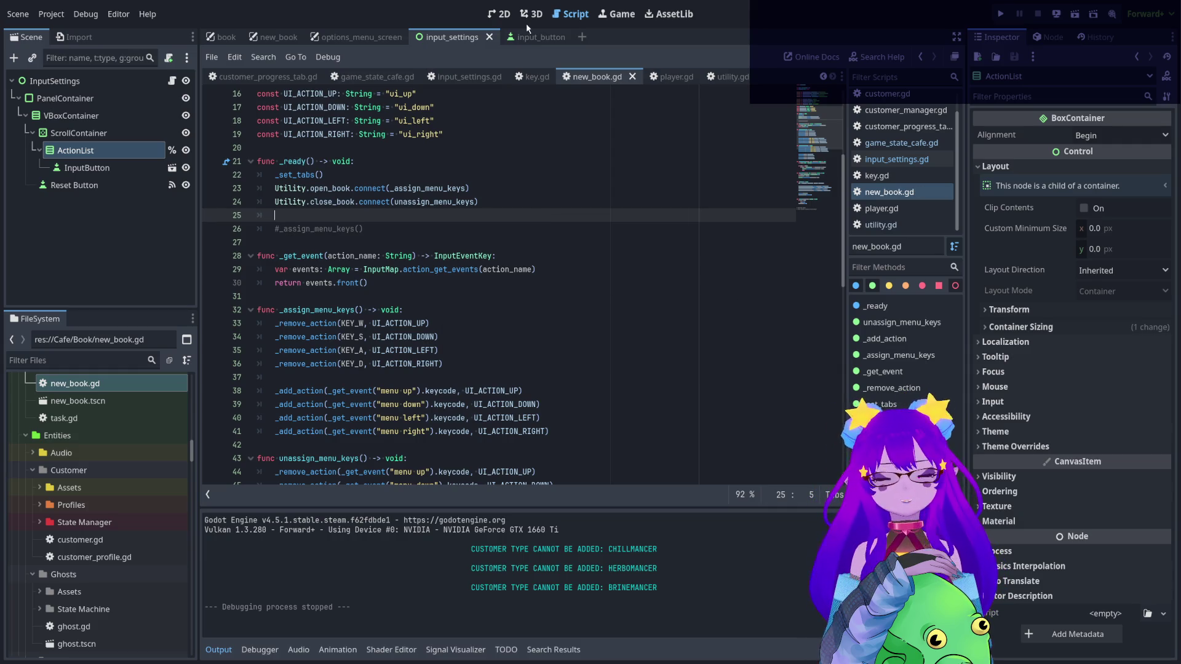
{"action": "scroll", "coordinate": [515, 164], "scroll_direction": "down", "scroll_amount": 3}
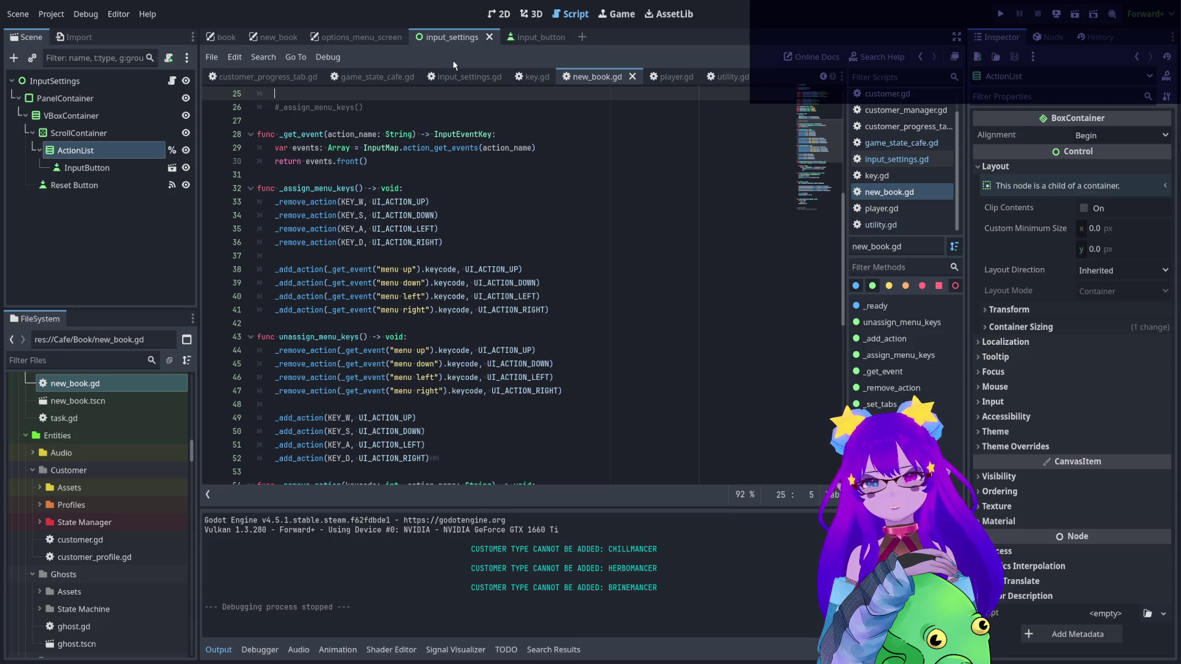
{"action": "middle_click", "coordinate": [453, 39]}
{"action": "middle_click", "coordinate": [458, 37]}
{"action": "left_click", "coordinate": [300, 36]}
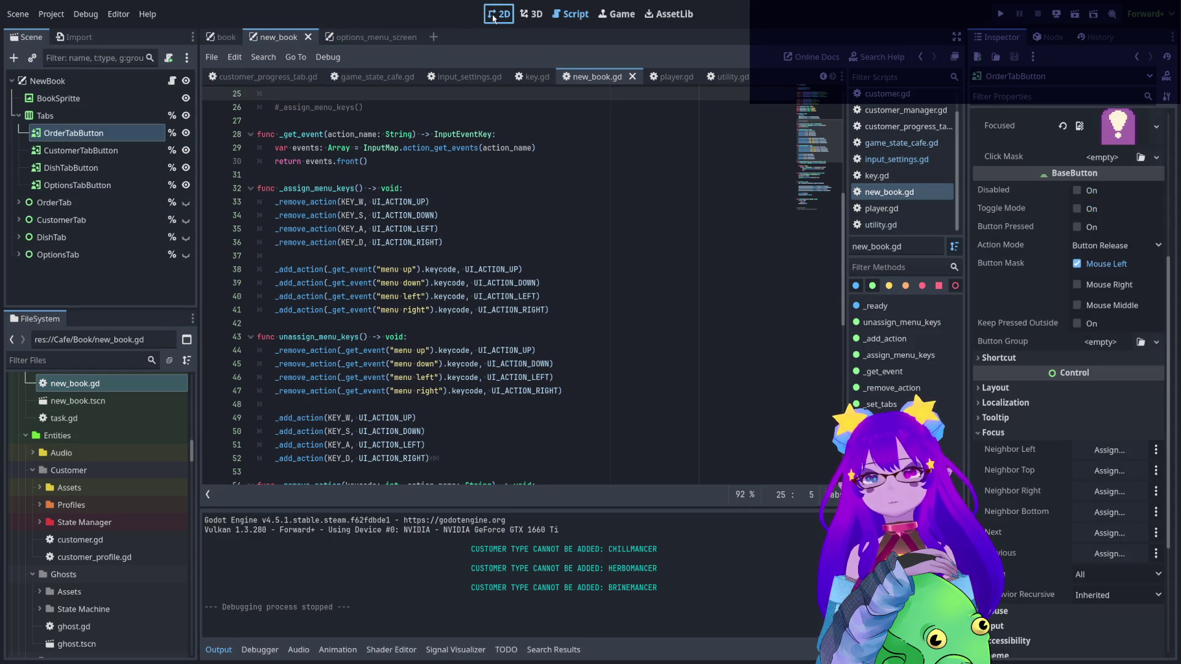
{"action": "left_click", "coordinate": [498, 14]}
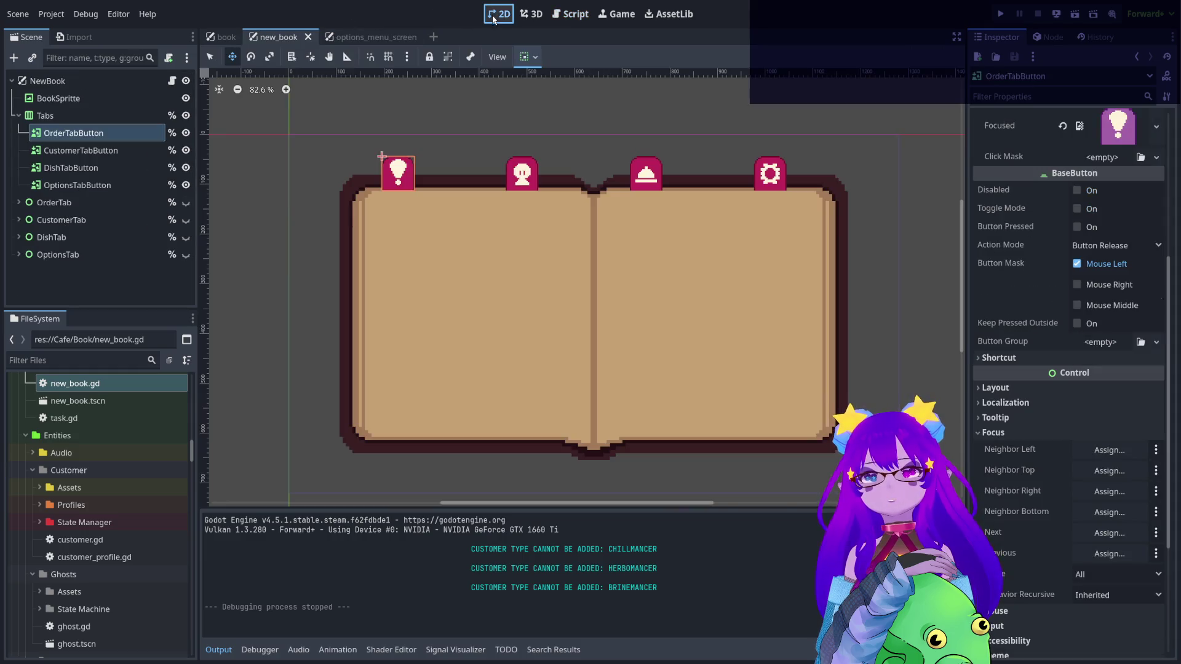
- Run the book scene, cycle its tabs with left/right keys, then stop and return to Script
{"action": "left_click", "coordinate": [1074, 14]}
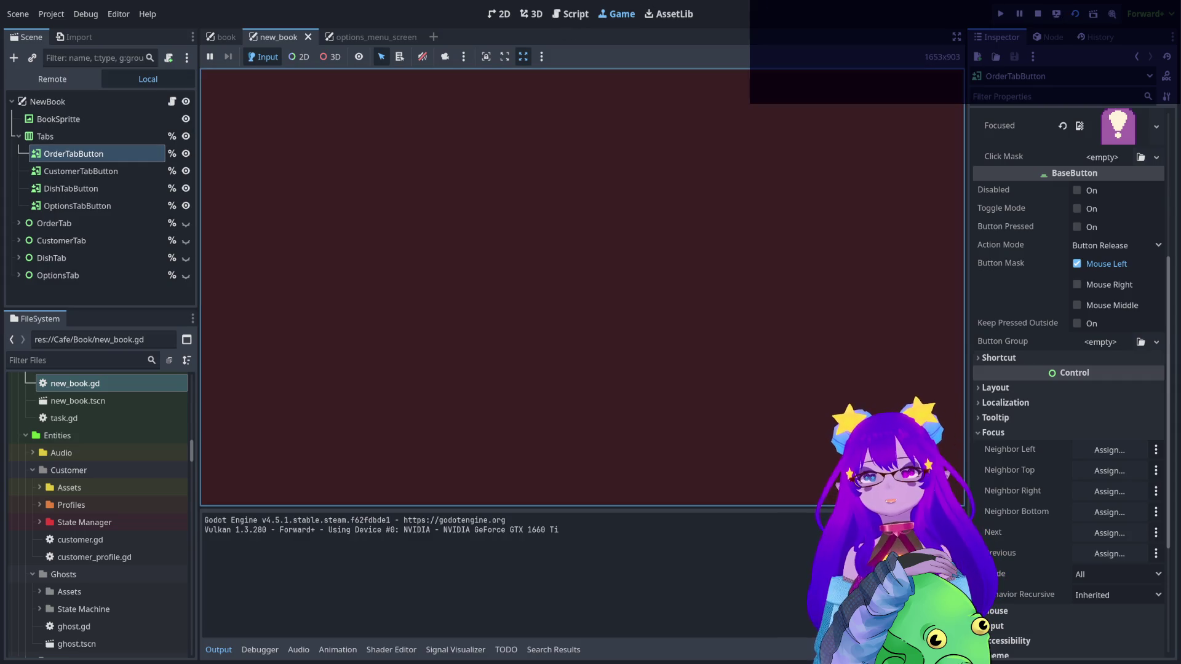
{"action": "key", "text": "Right"}
{"action": "key", "text": "Right"}
{"action": "key", "text": "Left"}
{"action": "key", "text": "Left"}
{"action": "key", "text": "Right"}
{"action": "key", "text": "Right"}
{"action": "key", "text": "Right"}
{"action": "key", "text": "Left"}
{"action": "key", "text": "Left"}
{"action": "key", "text": "Left"}
{"action": "key", "text": "Right"}
{"action": "key", "text": "Right"}
{"action": "key", "text": "Right"}
{"action": "key", "text": "Left"}
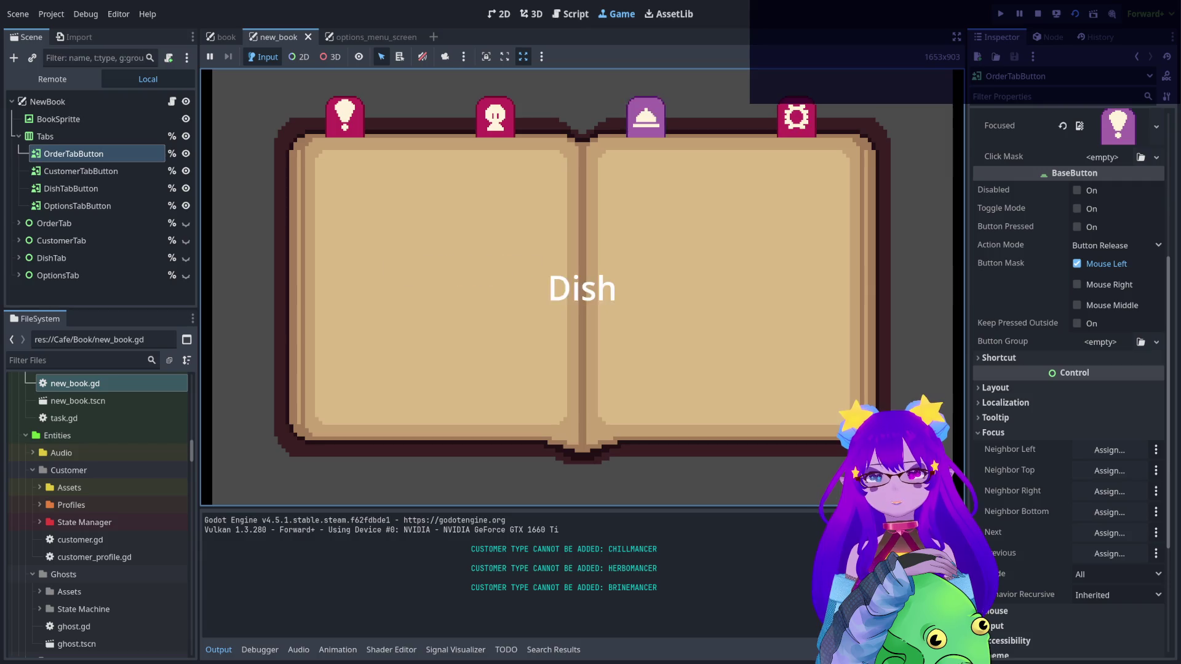
{"action": "key", "text": "Right"}
{"action": "key", "text": "Left"}
{"action": "key", "text": "Left"}
{"action": "key", "text": "Left"}
{"action": "key", "text": "Right"}
{"action": "key", "text": "Right"}
{"action": "key", "text": "Right"}
{"action": "key", "text": "Left"}
{"action": "key", "text": "Left"}
{"action": "key", "text": "Right"}
{"action": "key", "text": "Left"}
{"action": "key", "text": "Left"}
{"action": "key", "text": "Right"}
{"action": "key", "text": "Right"}
{"action": "key", "text": "Right"}
{"action": "key", "text": "Left"}
{"action": "key", "text": "Left"}
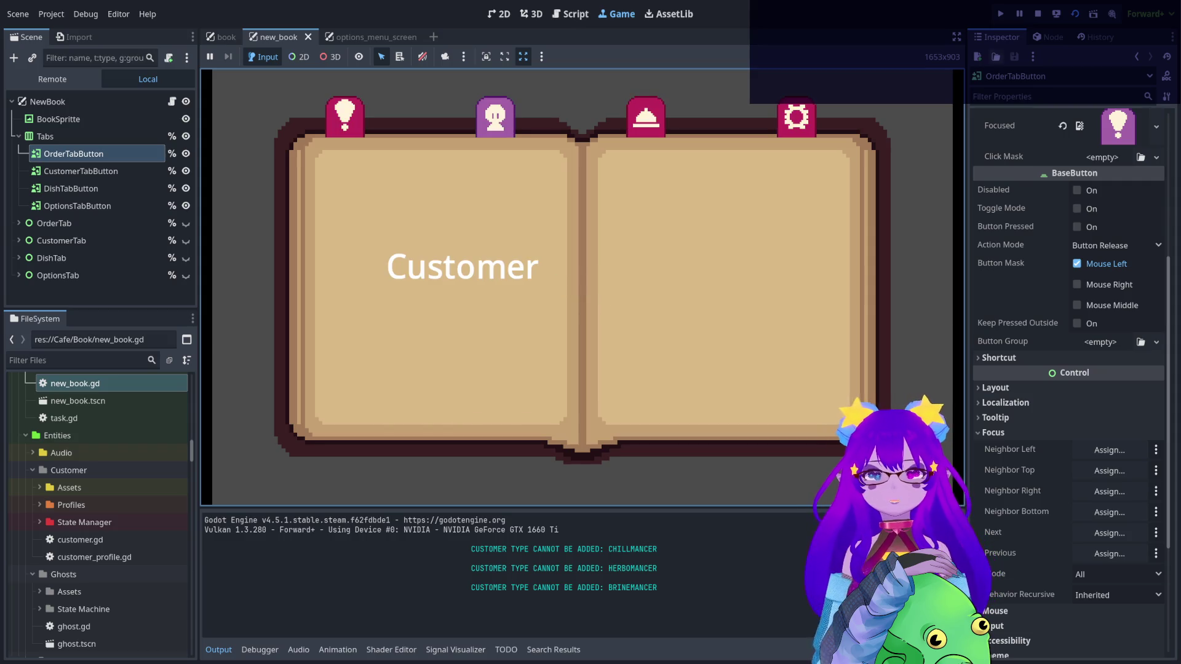
{"action": "left_click", "coordinate": [1038, 13]}
{"action": "left_click", "coordinate": [576, 14]}
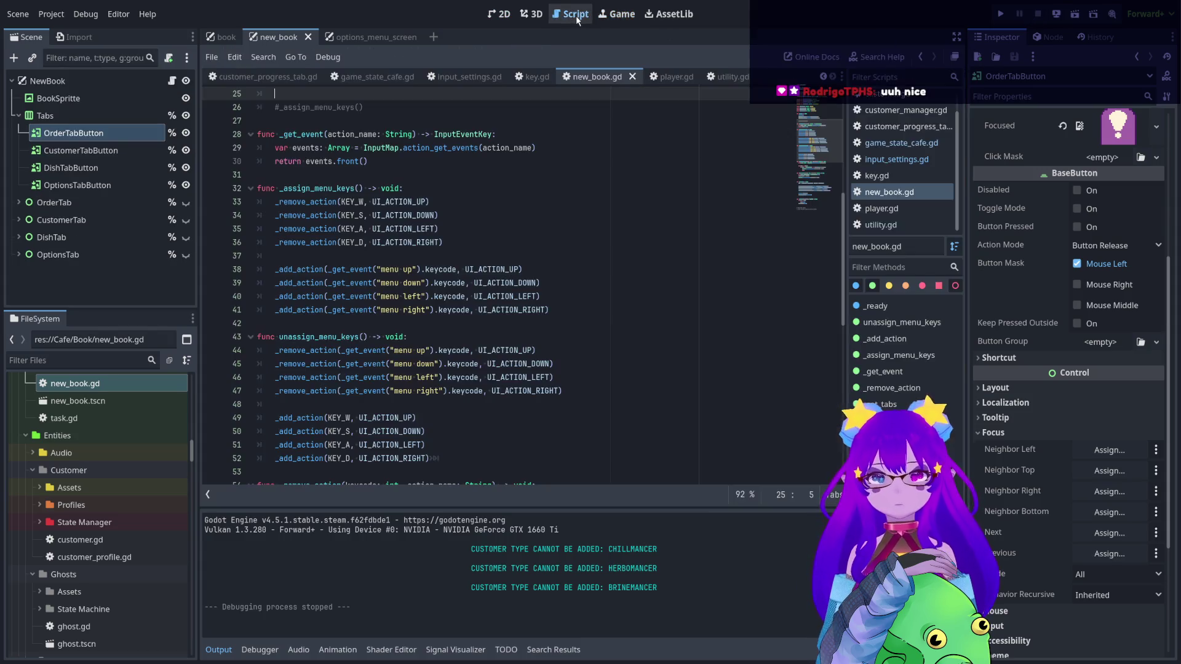
- Uncomment the _assign_menu_keys() call on line 26 in _ready
{"action": "scroll", "coordinate": [283, 227], "scroll_direction": "up", "scroll_amount": 3}
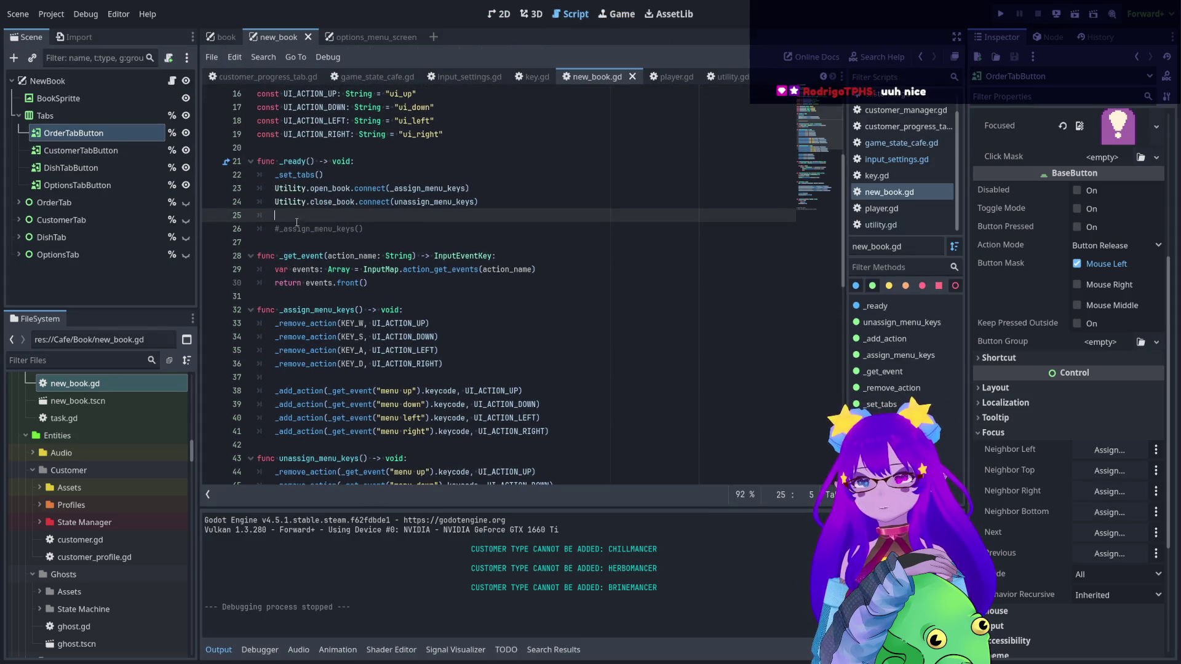
{"action": "left_click", "coordinate": [283, 227]}
{"action": "key", "text": "ctrl+k"}
{"action": "key", "text": "Up"}
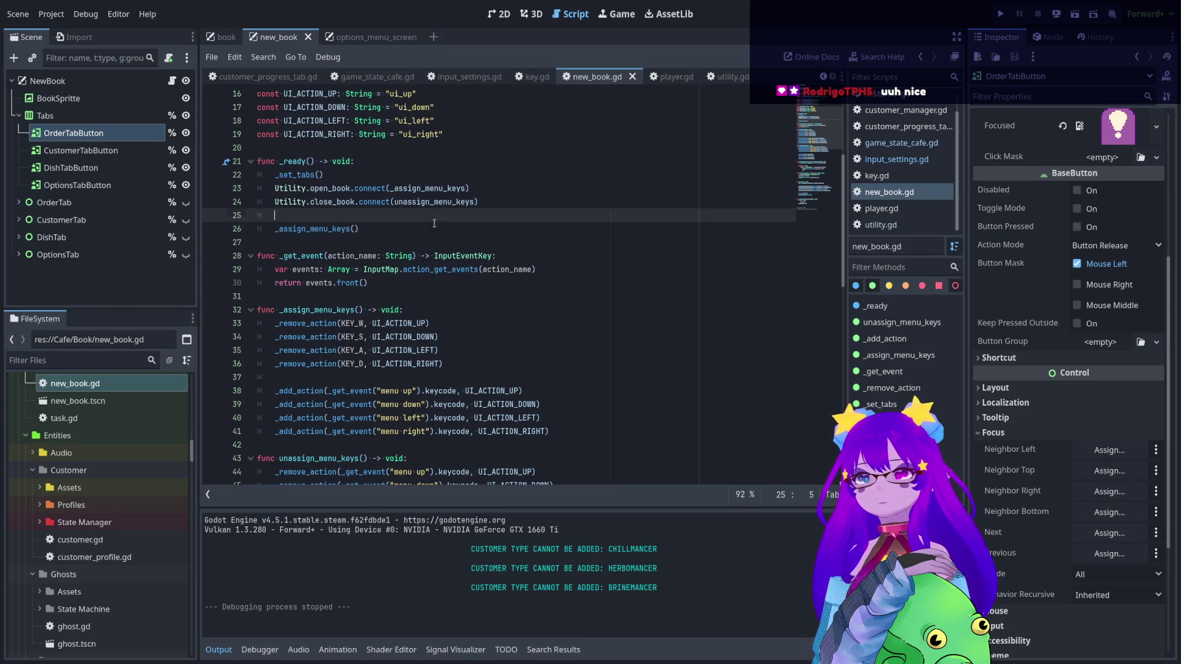
- Run the book scene, switch to Customer and back to Order, then stop with F8
{"action": "left_click", "coordinate": [1074, 13]}
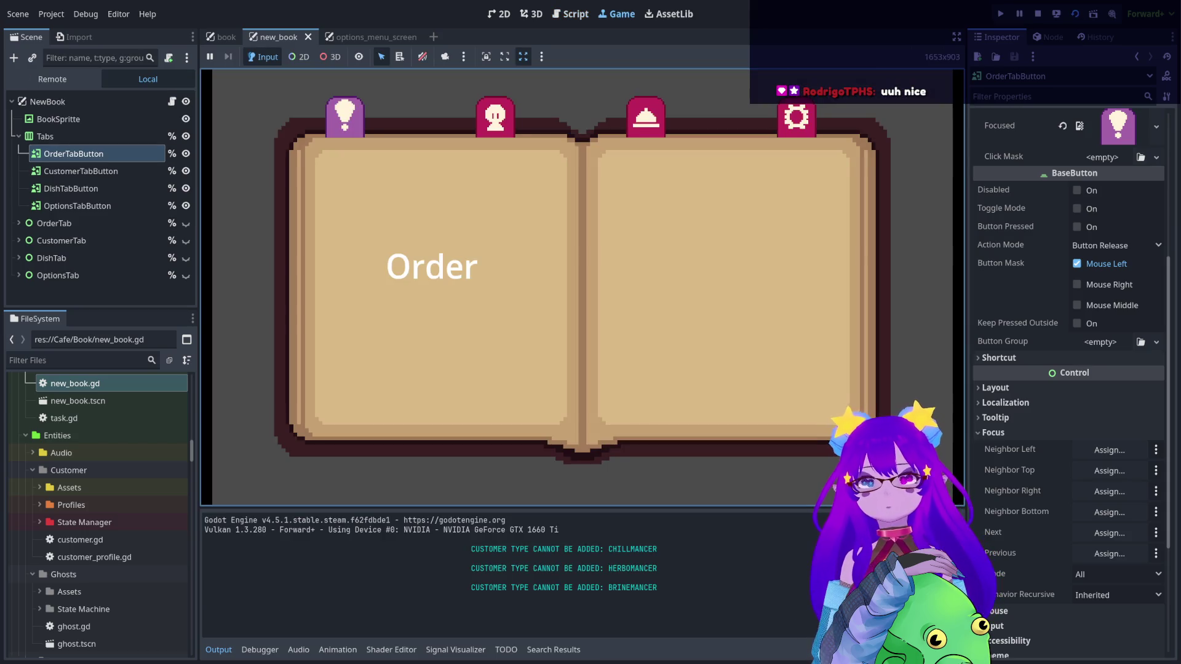
{"action": "left_click", "coordinate": [495, 117]}
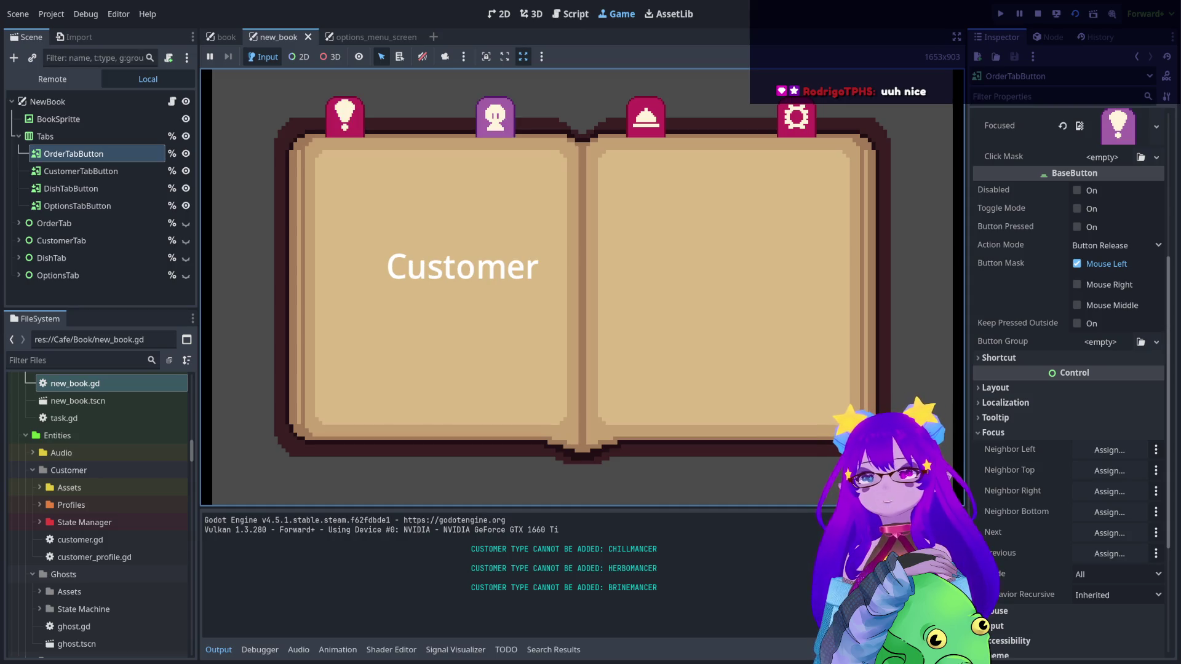
{"action": "left_click", "coordinate": [345, 117]}
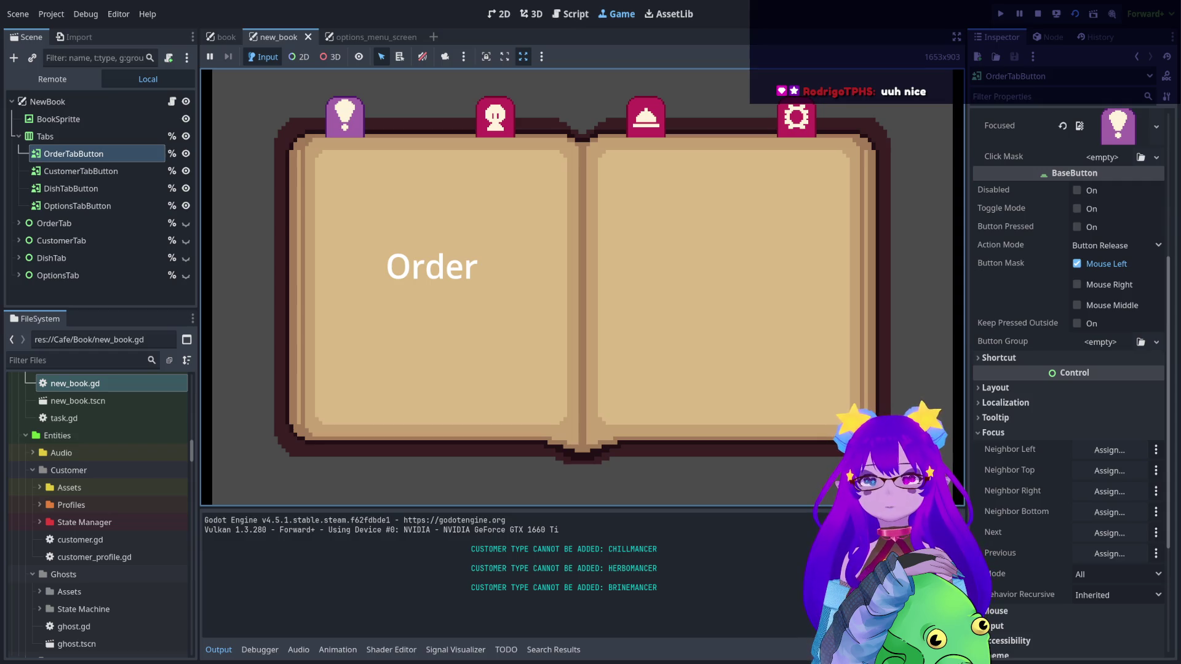
{"action": "key", "text": "F8"}
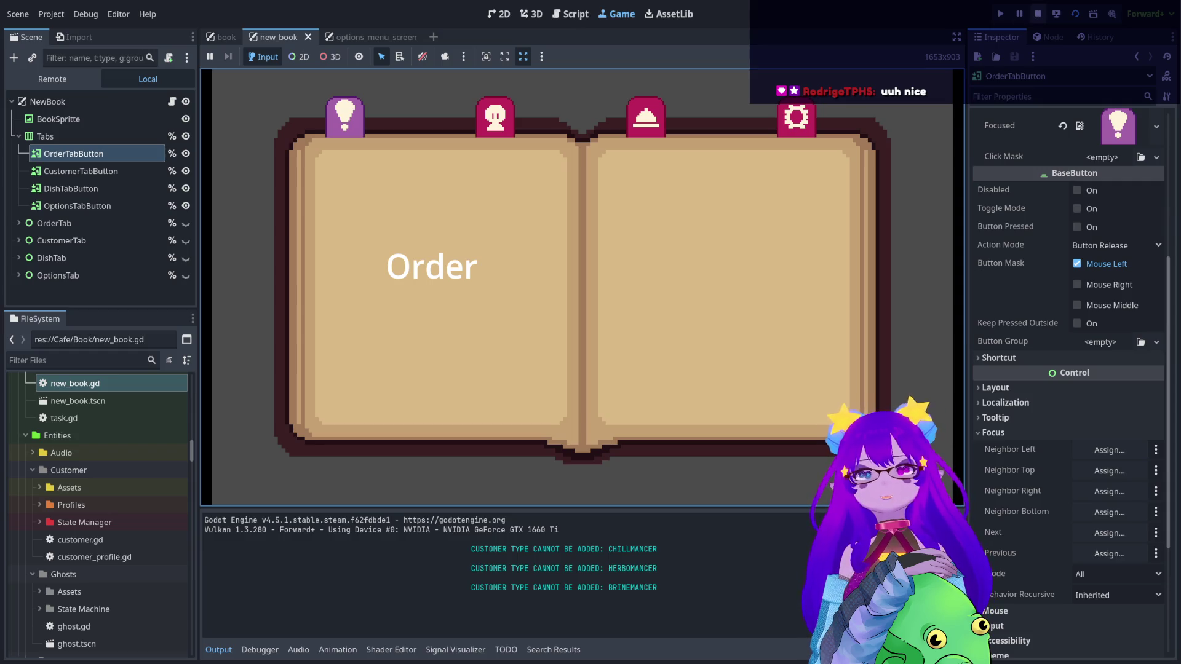